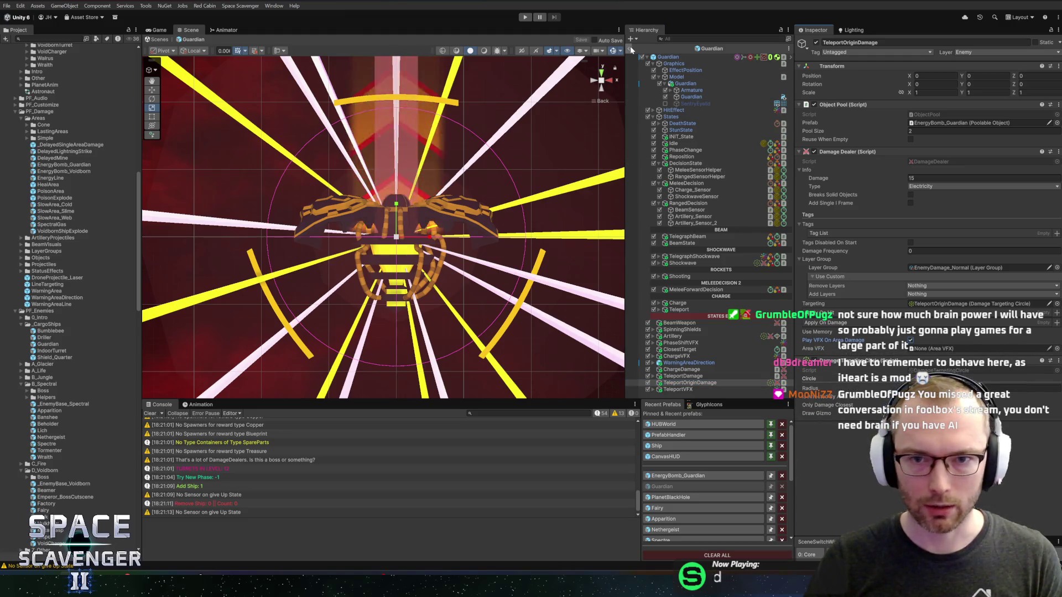
Exit the Guardian prefab back to the main scene and enter play mode.
left_click(525, 16)
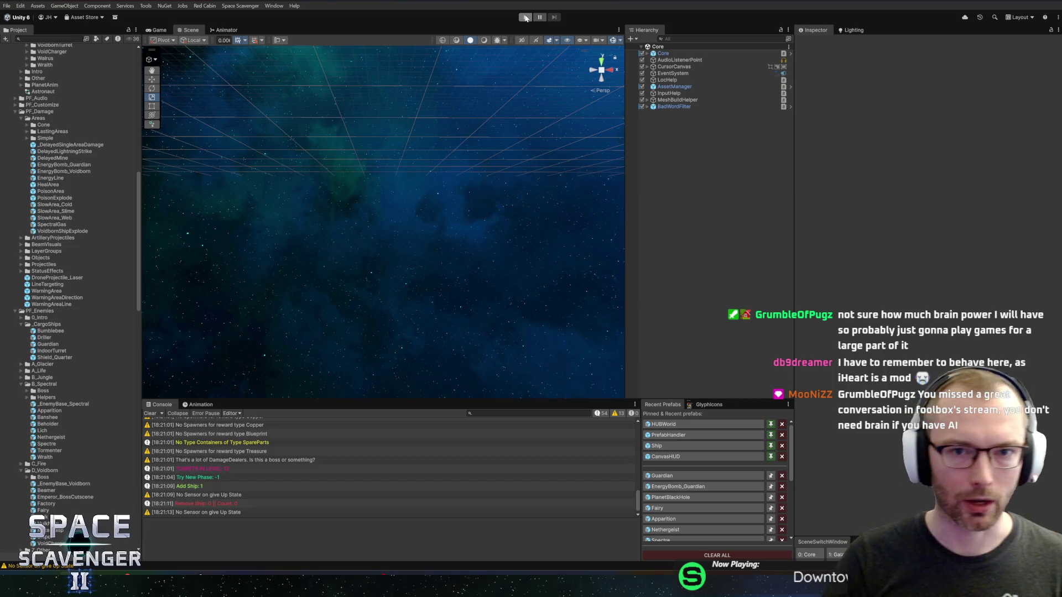
left_click(525, 17)
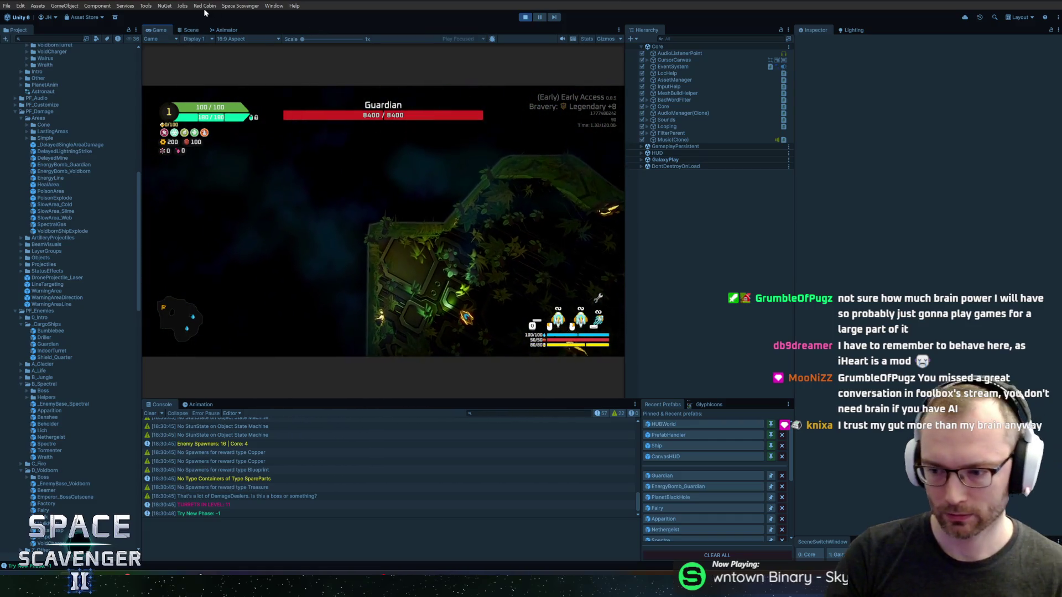
Maximize the Game view and fly the ship around the Guardian, dodging its laser.
double_click(166, 30)
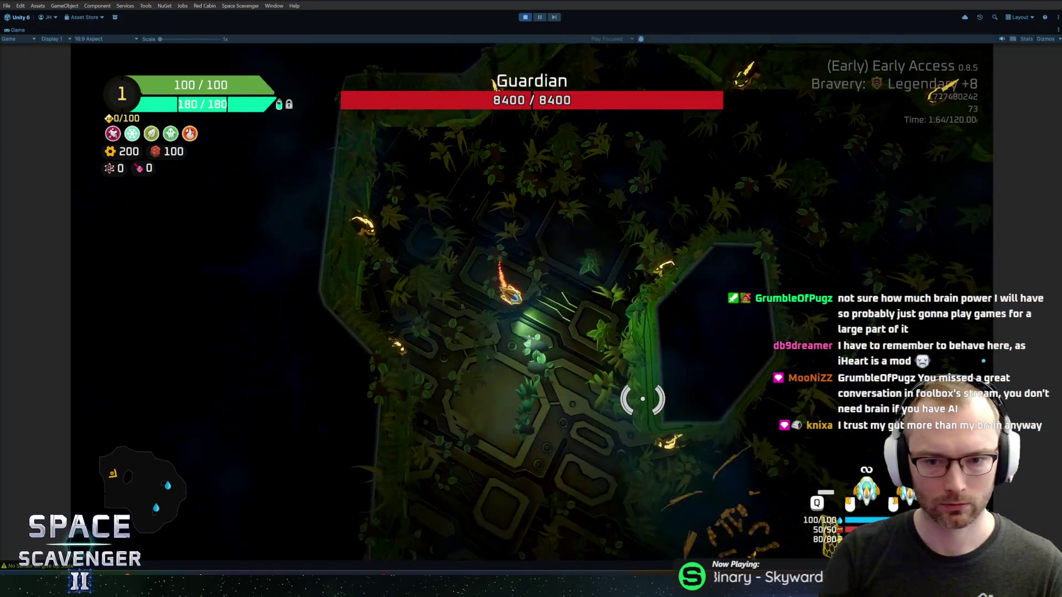
key("w")
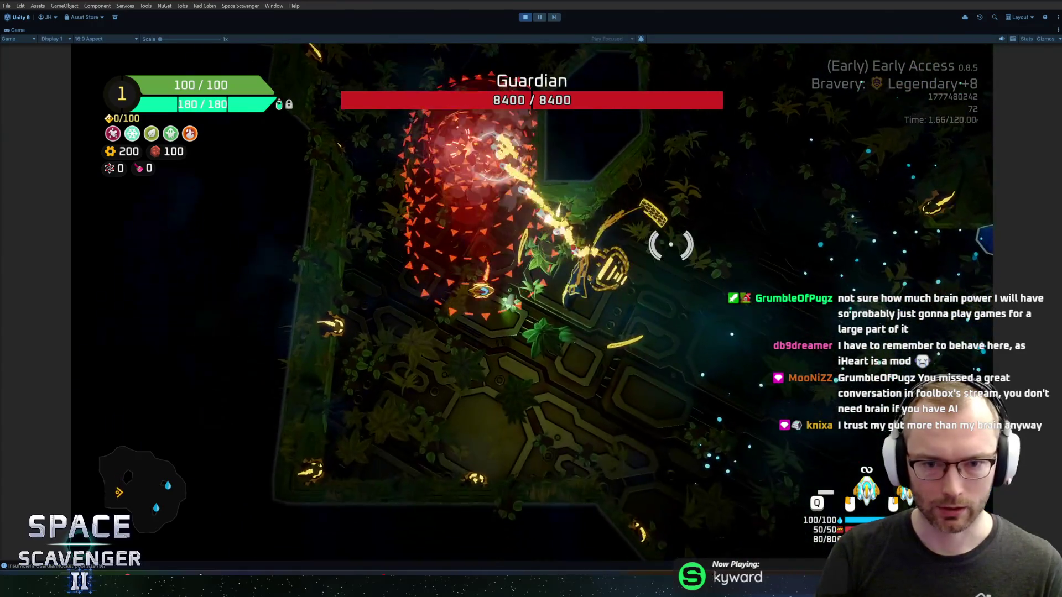
key("s")
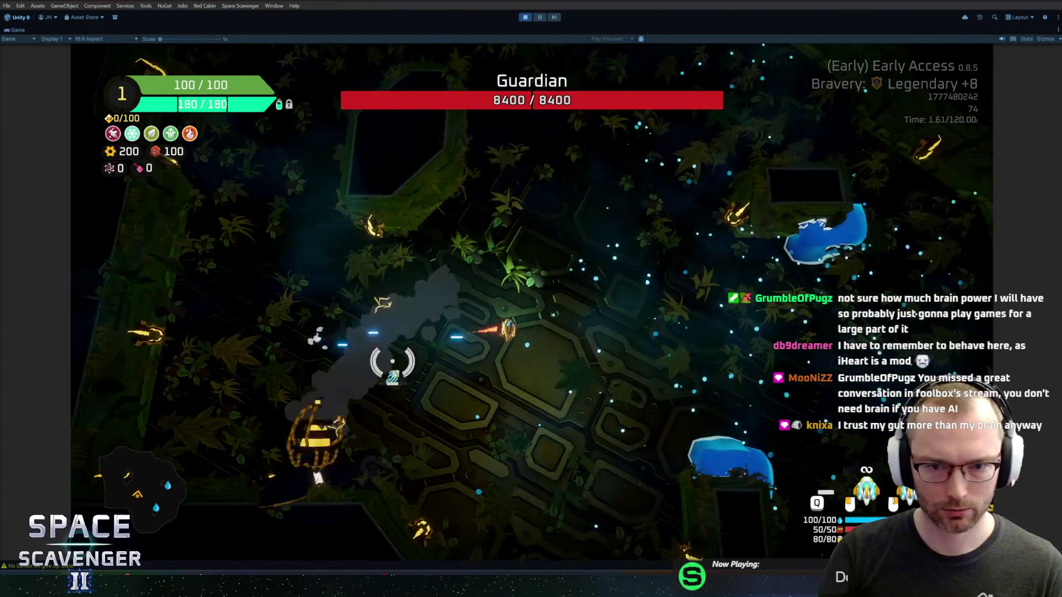
key("a")
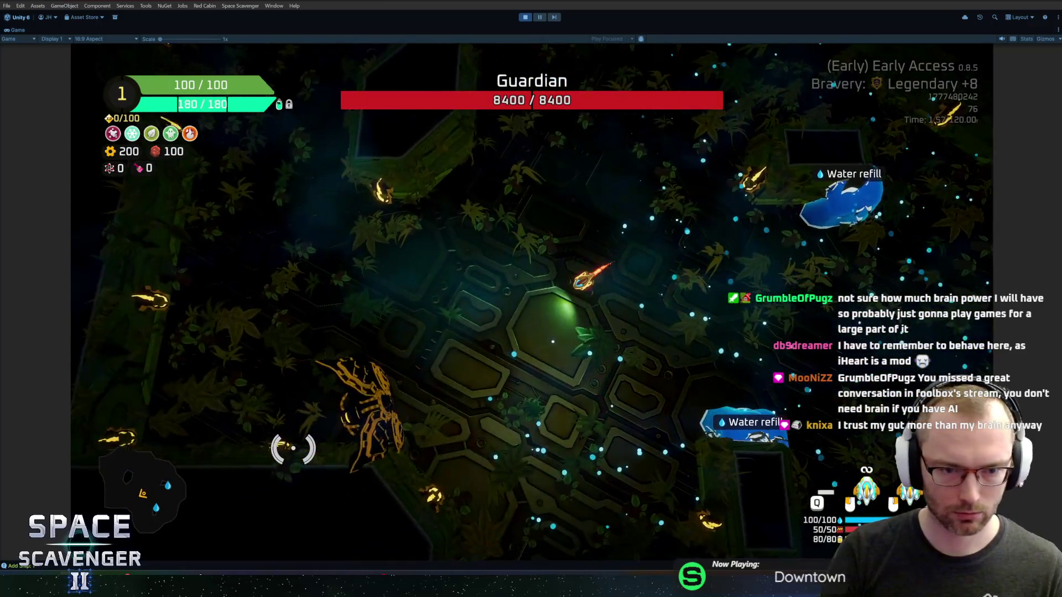
key("a")
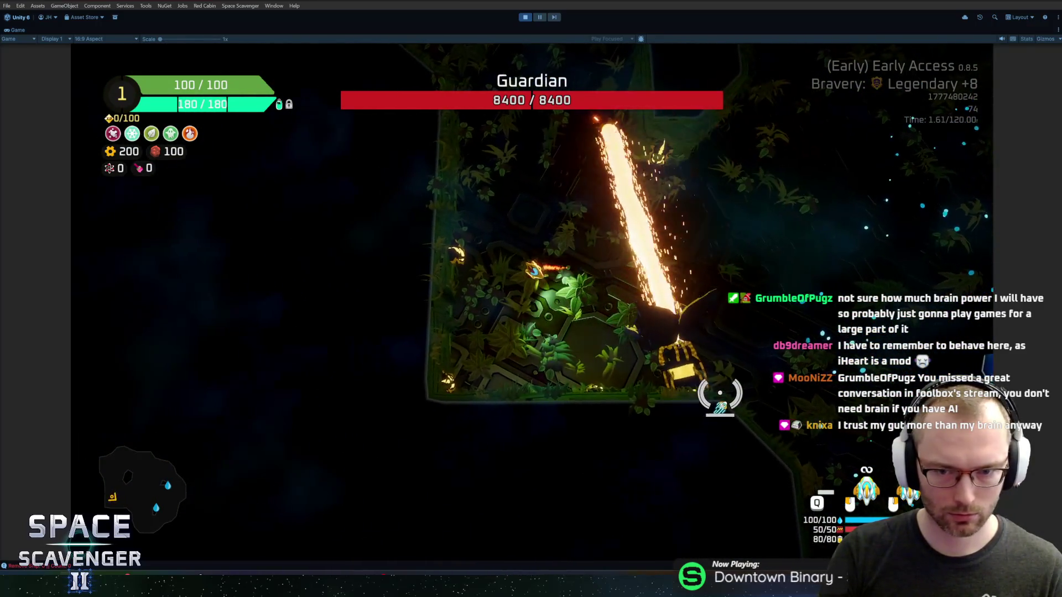
key("d")
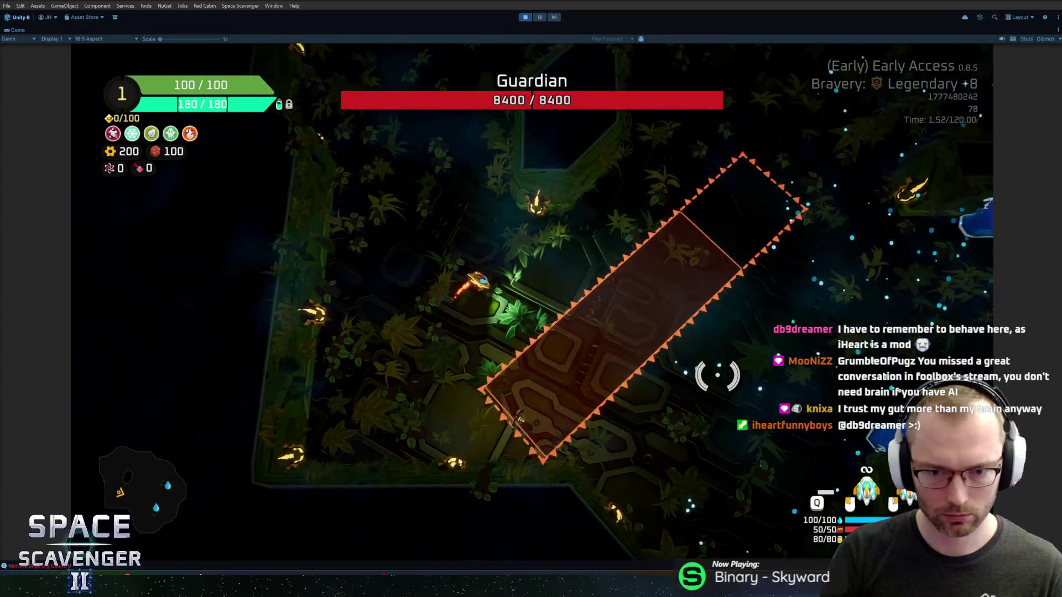
key("d")
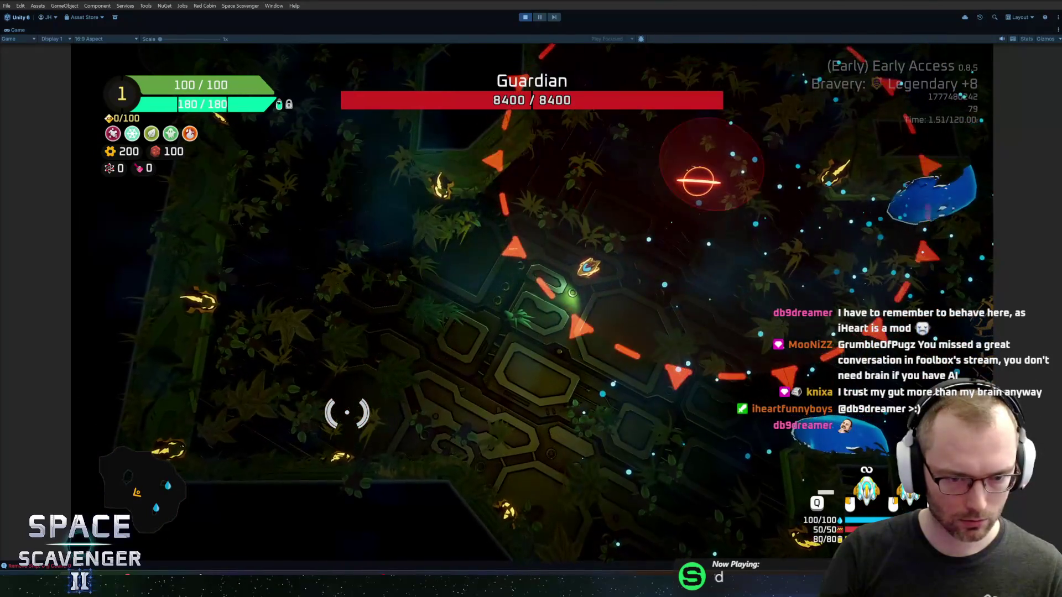
Keep maneuvering across the hex platform away from the attacks, then stop play mode.
key("a")
key("s")
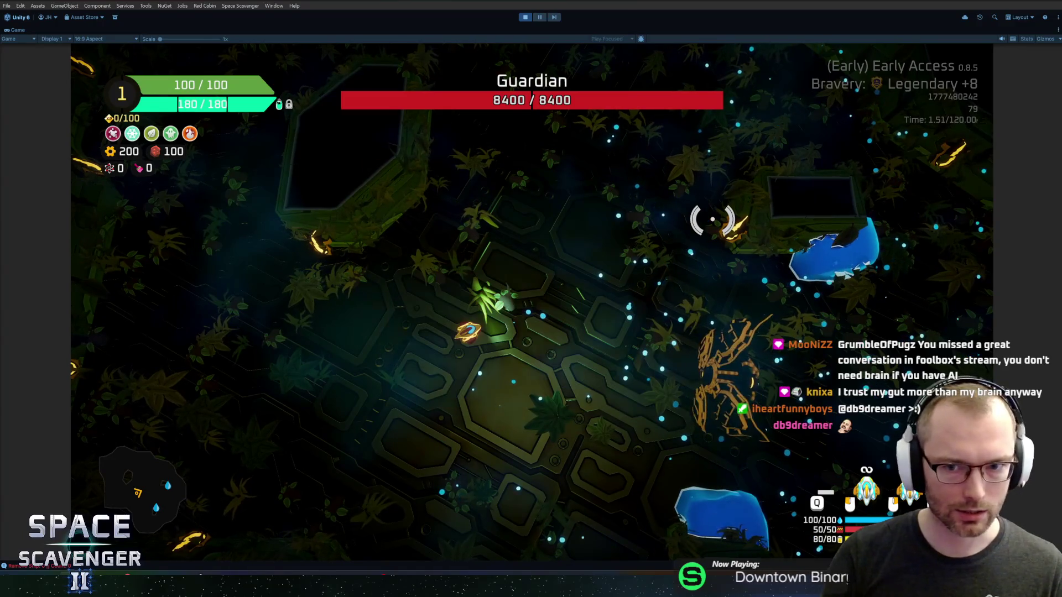
key("a")
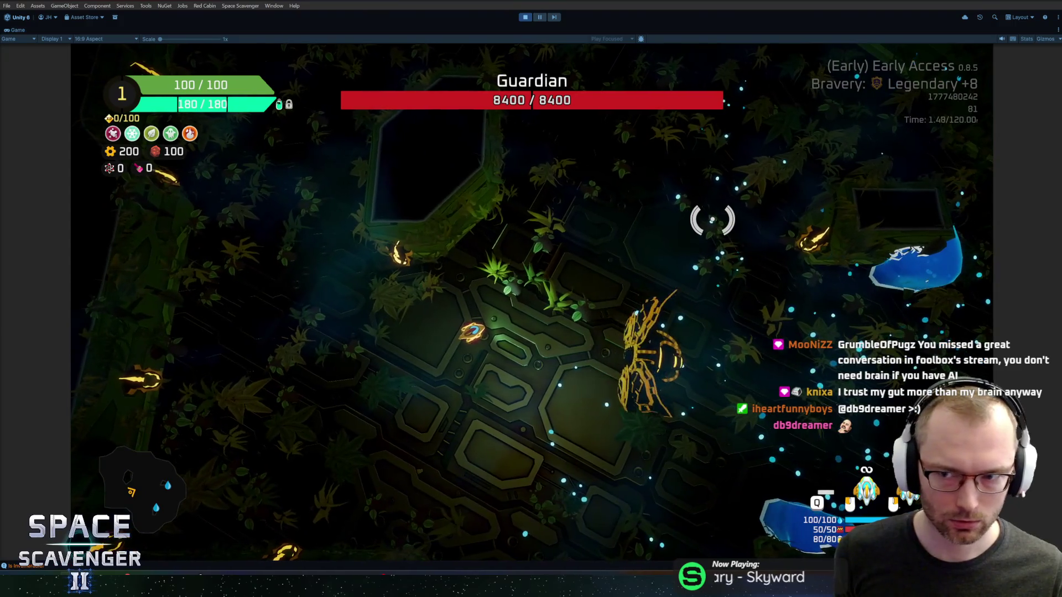
key("a")
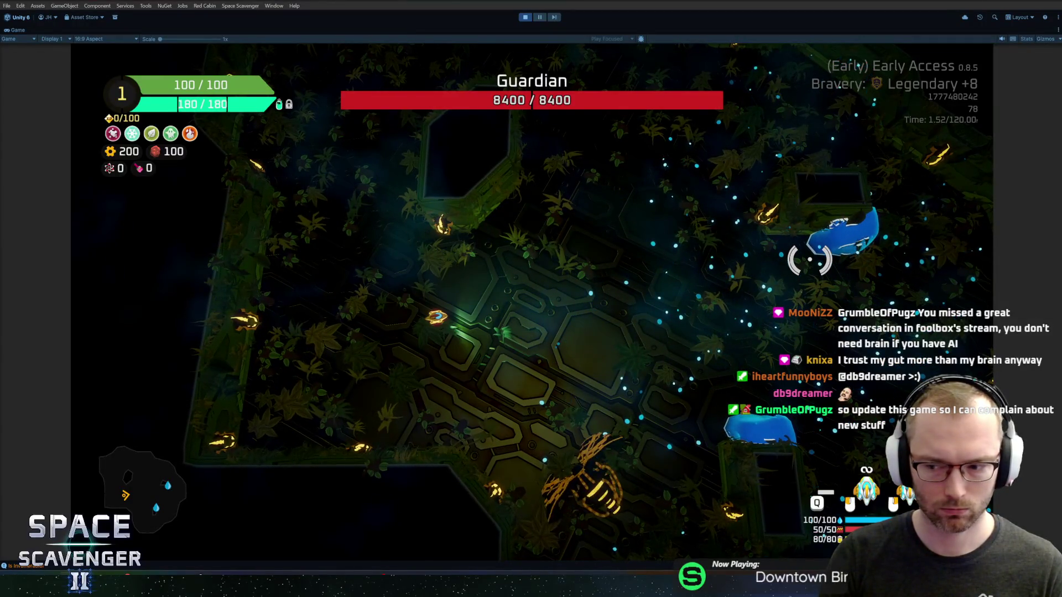
key("a")
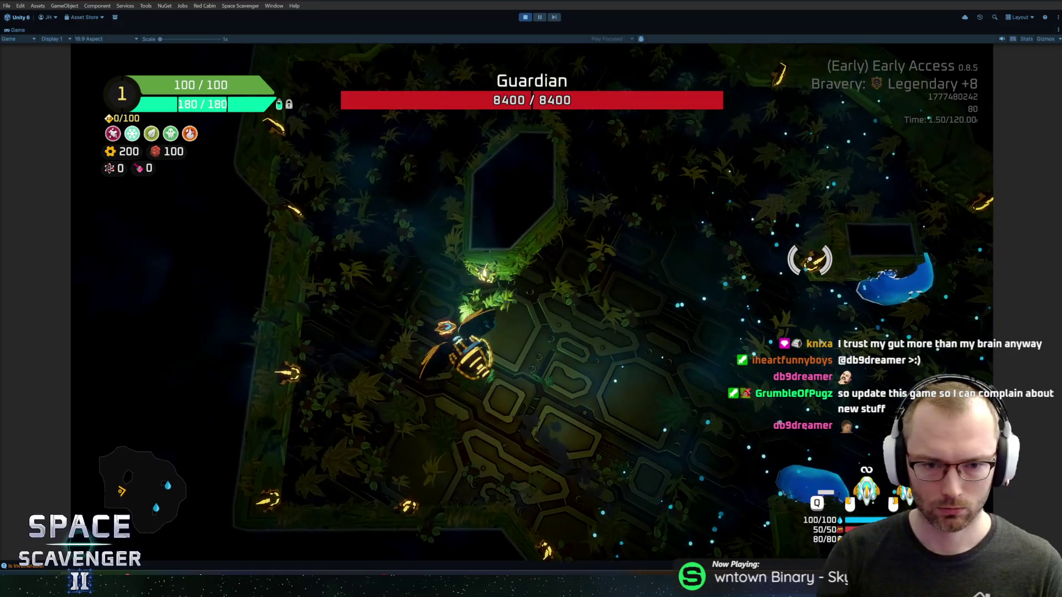
key("d")
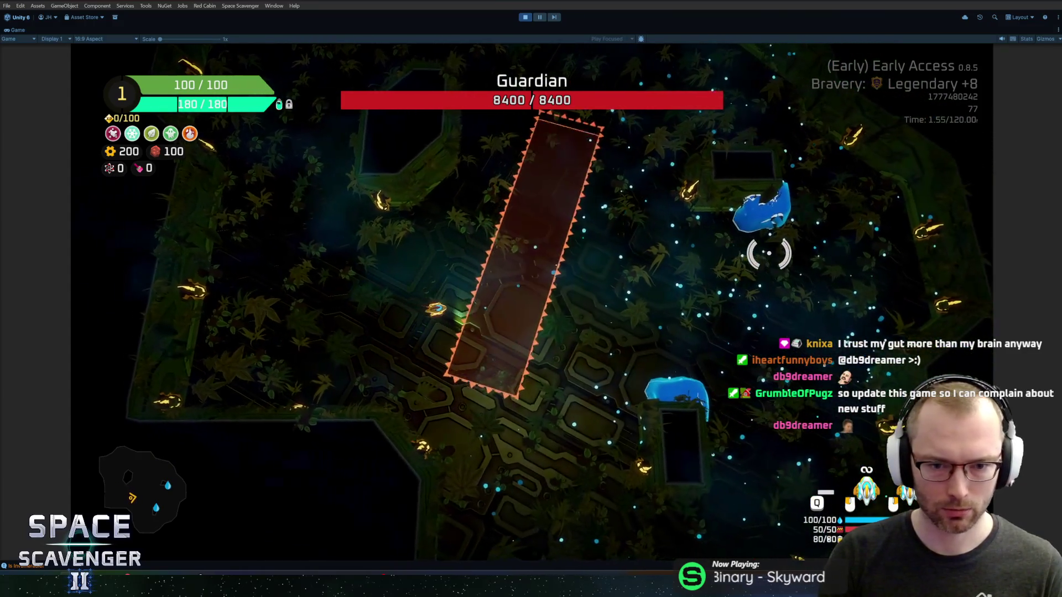
key("w")
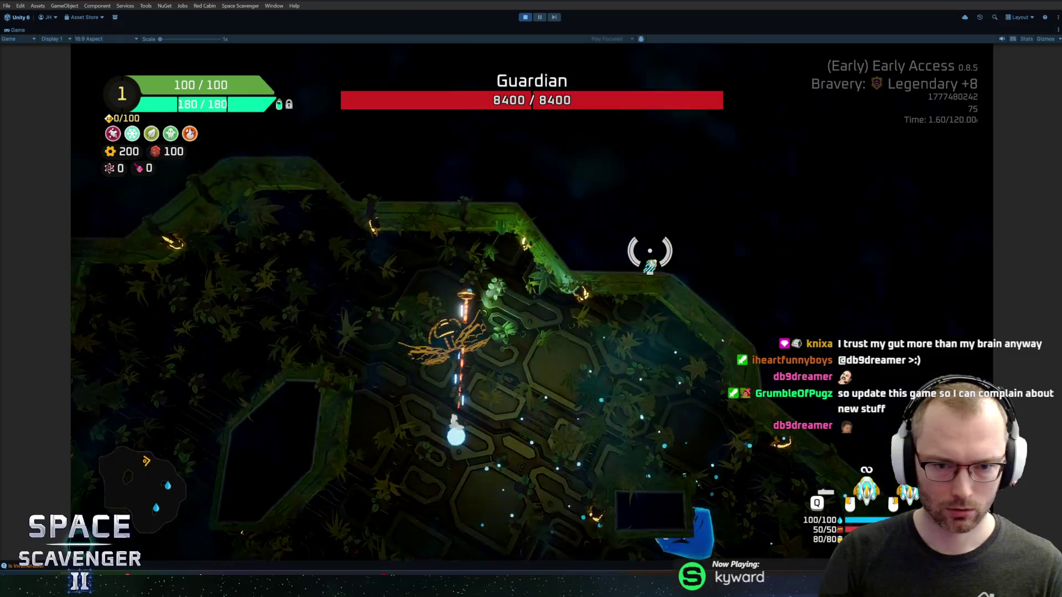
key("s")
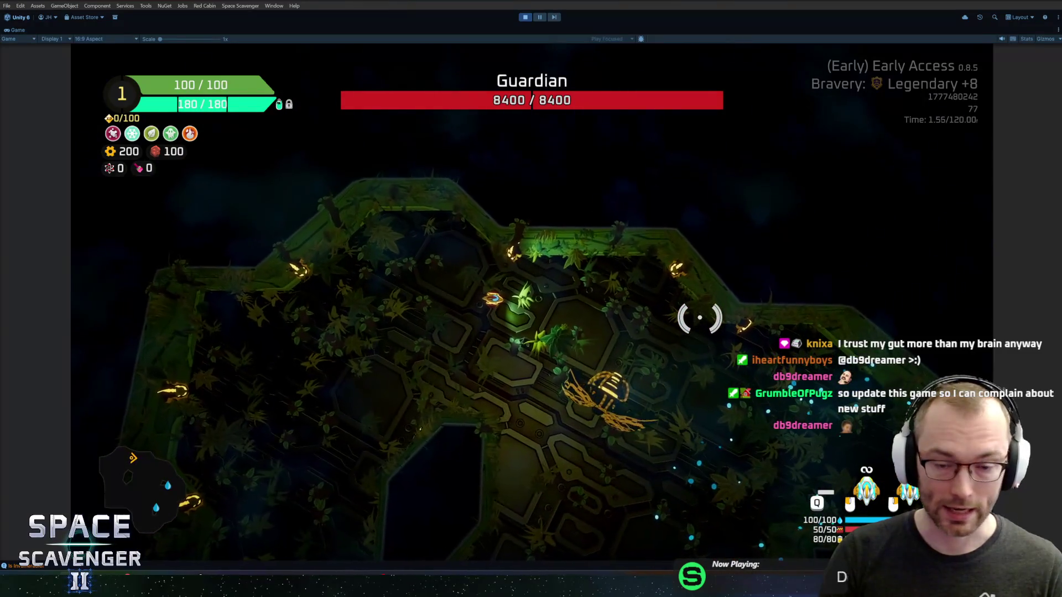
key("ctrl+p")
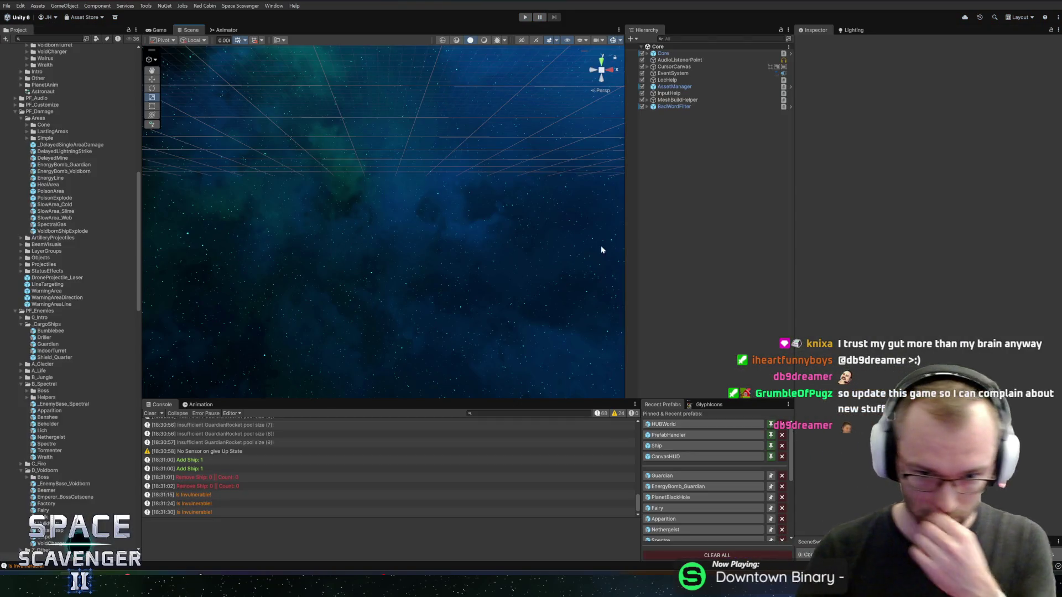
Find the AreaVFX_Electric_E prefab in the Project and open it in Prefab Mode.
left_click(50, 39)
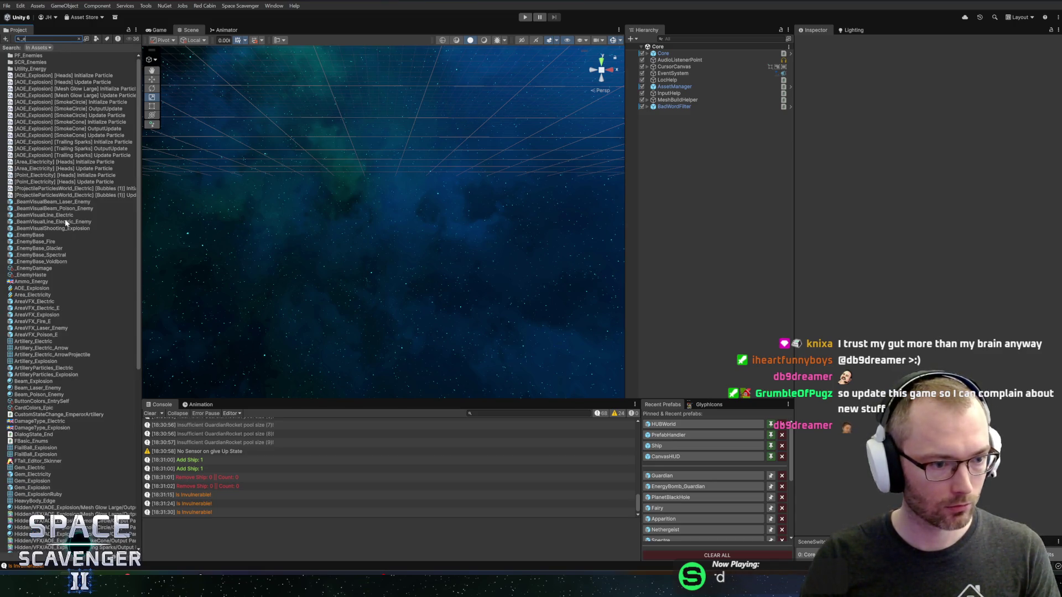
left_click(36, 308)
key("Escape")
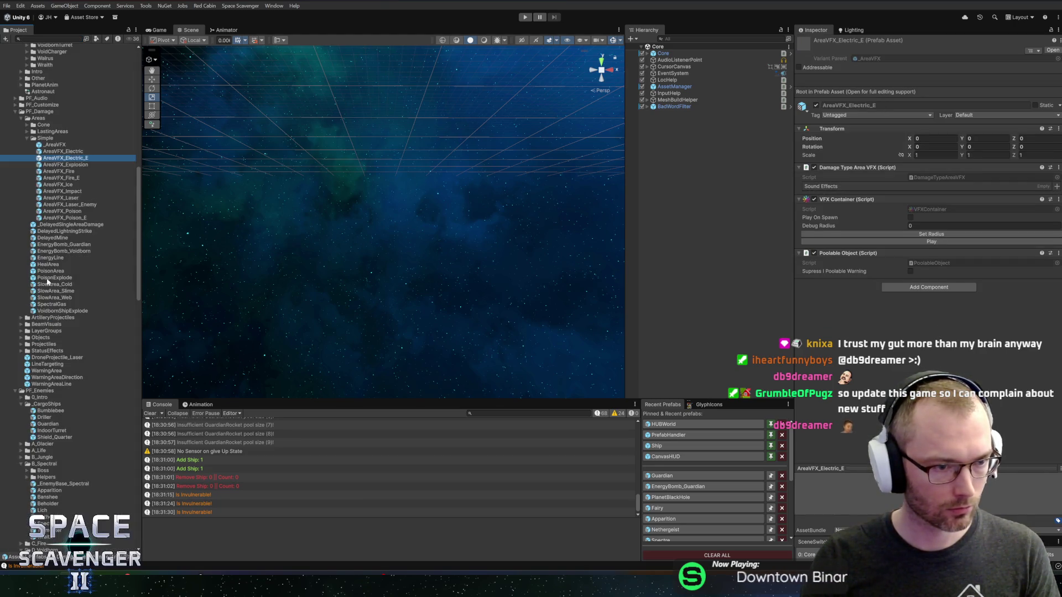
double_click(64, 161)
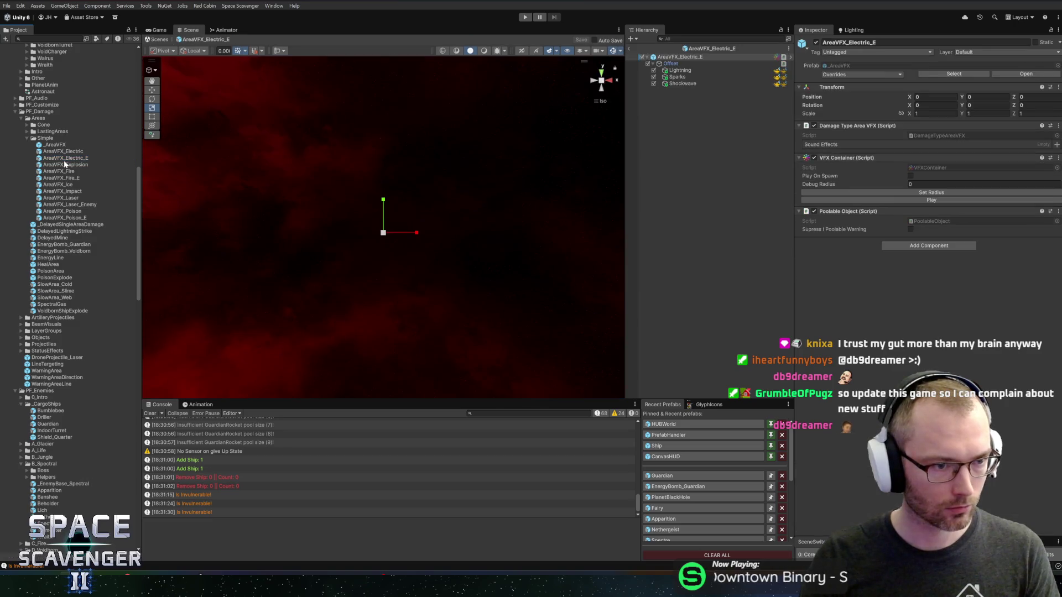
Select Lightning, Sparks and Shockwave and replay the electric burst preview in the Event Tester.
left_click(691, 72)
left_click(685, 84, "shift")
left_click(495, 327)
left_click(496, 328)
left_click(496, 327)
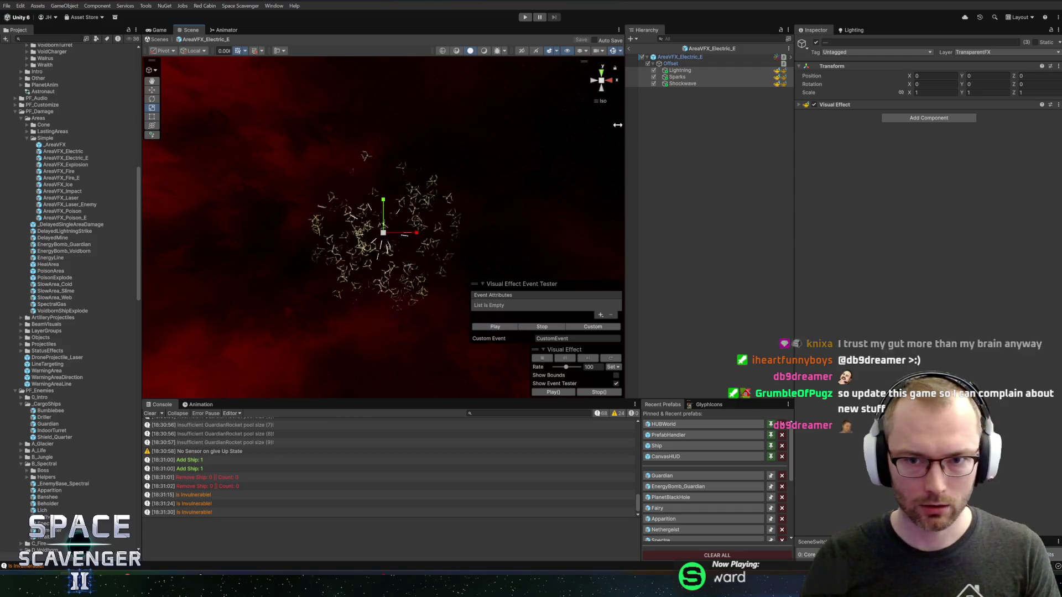
Select the prefab's root object and bring up the Add Component list.
left_click(691, 62)
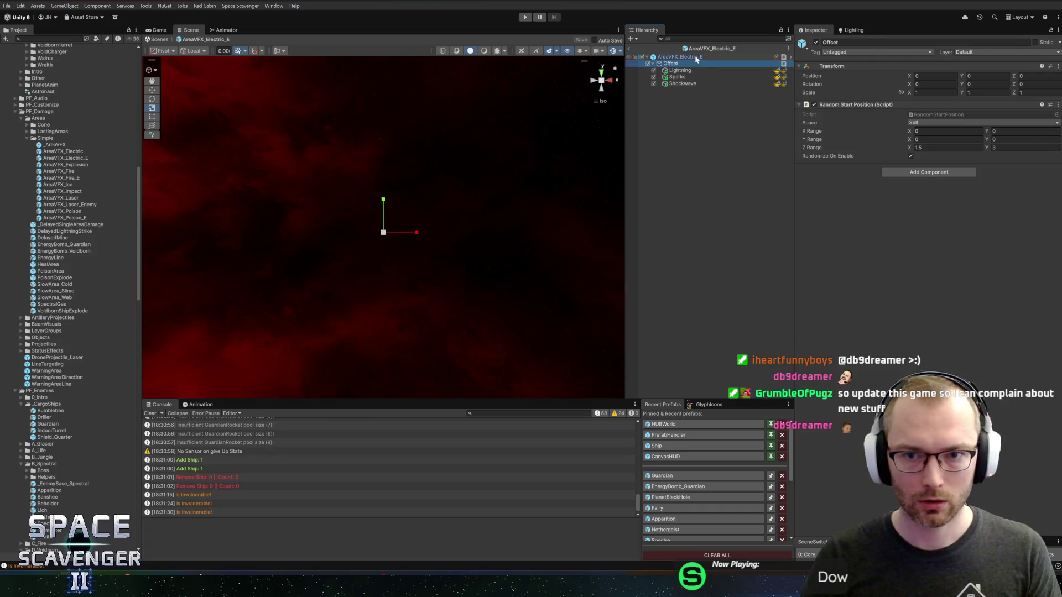
left_click(694, 56)
left_click(893, 245)
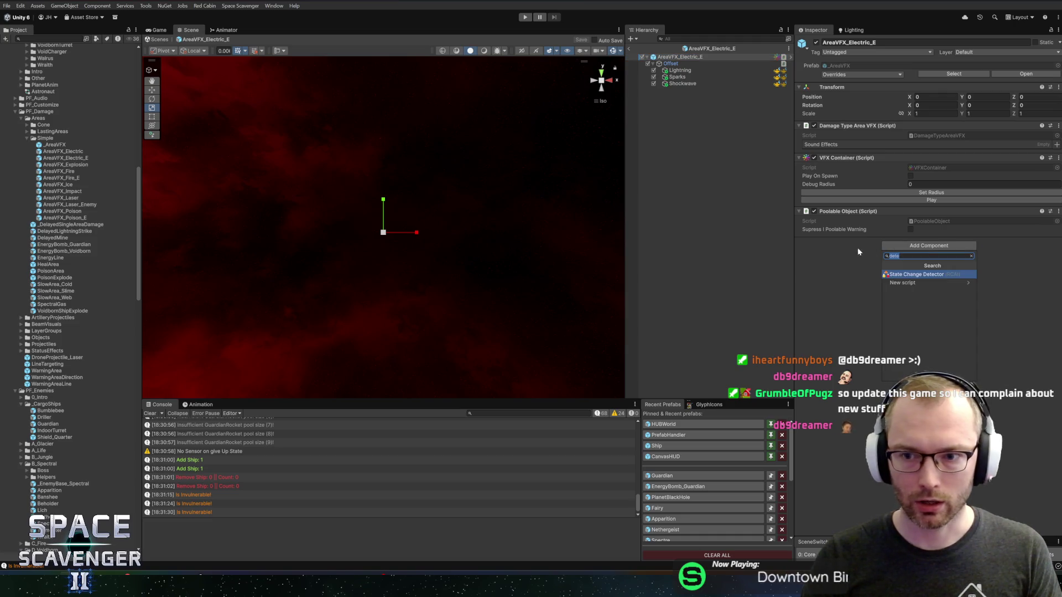
Add a Gizmo Drawer to the root with opaque white colour and radius 20, then save.
type("gizmo")
key("Return")
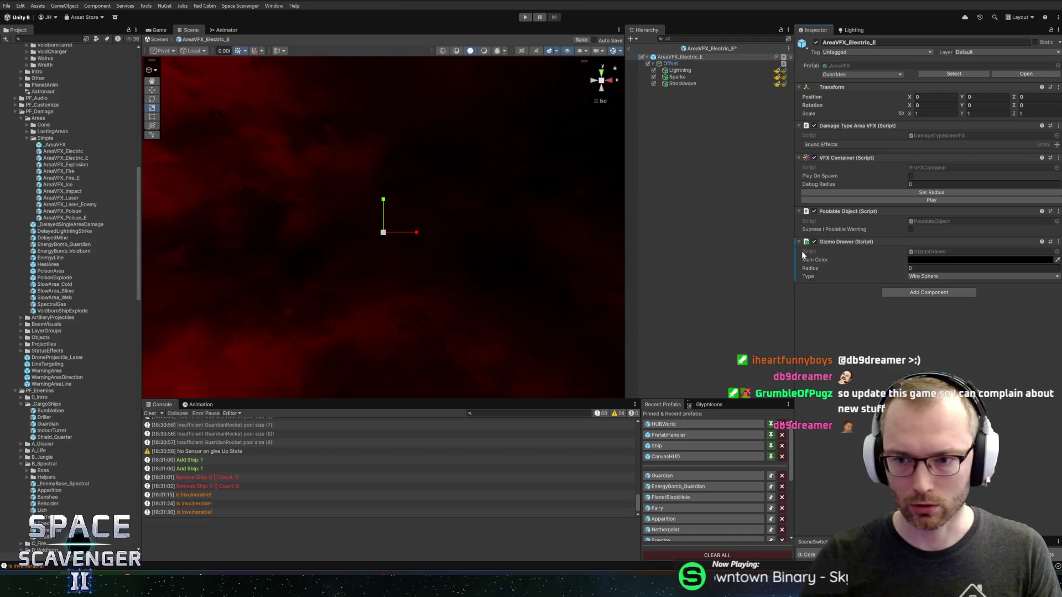
left_click(927, 258)
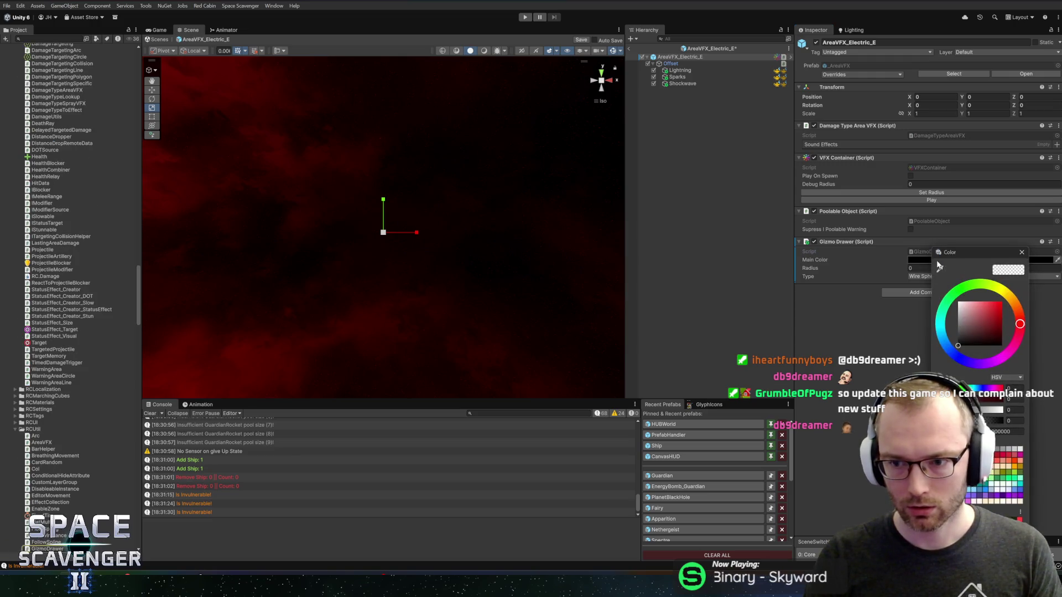
left_click_drag(976, 421, 1043, 430)
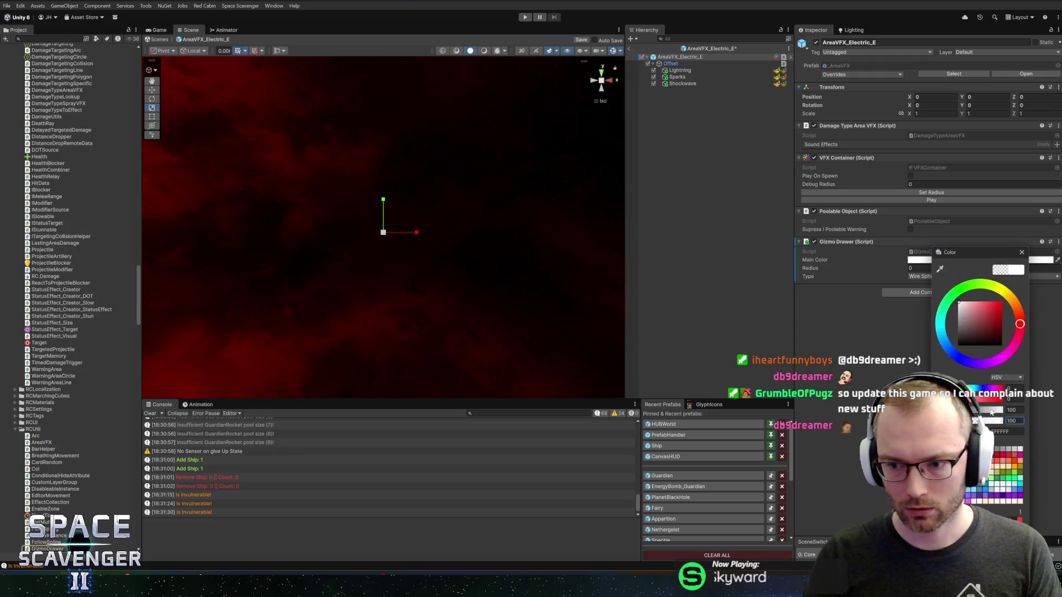
left_click(1021, 252)
left_click_drag(862, 271, 930, 269)
type("20")
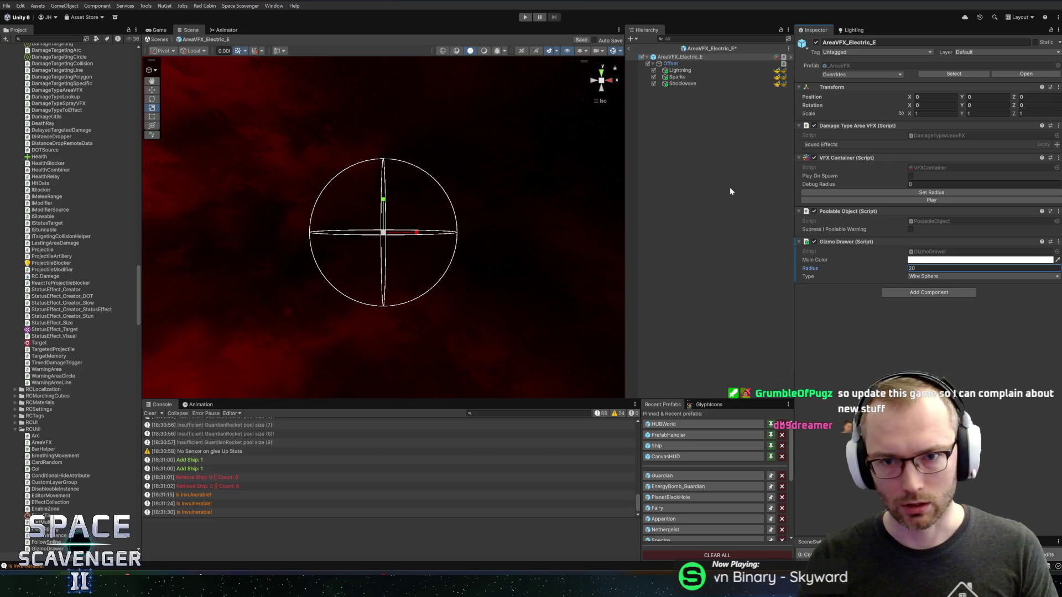
key("ctrl+s")
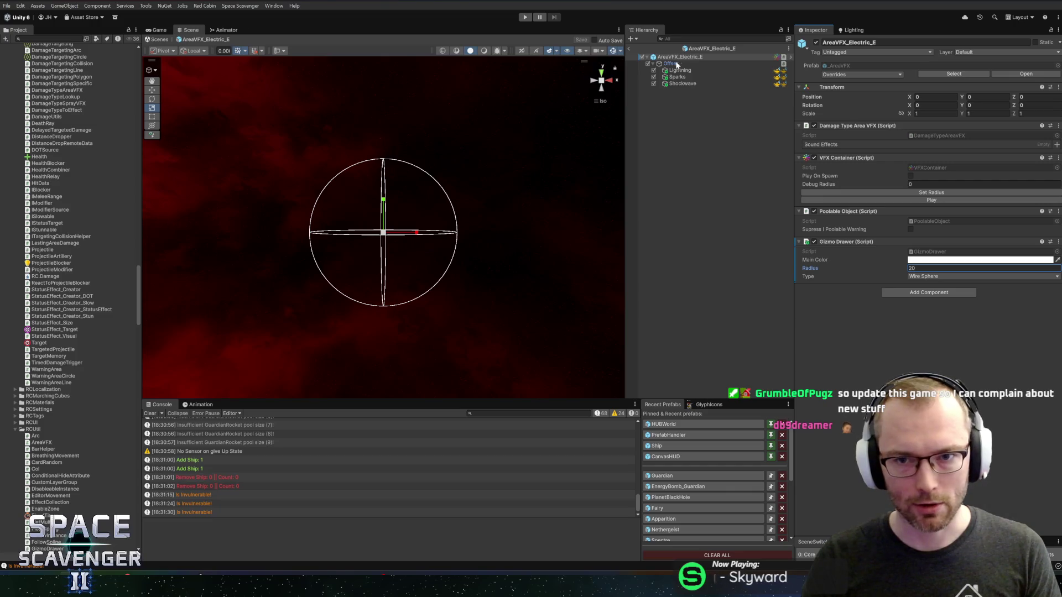
Inspect the Lightning and Sparks effects, then preview Lightning, Sparks and Shockwave playing together.
left_click(675, 71)
left_click(679, 66)
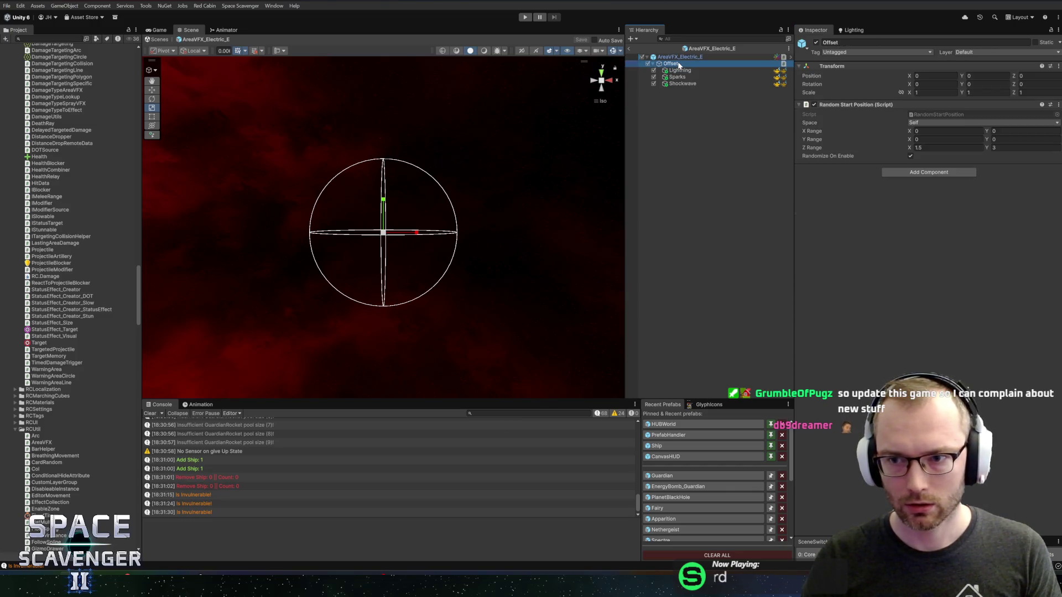
left_click(694, 71)
left_click(851, 106)
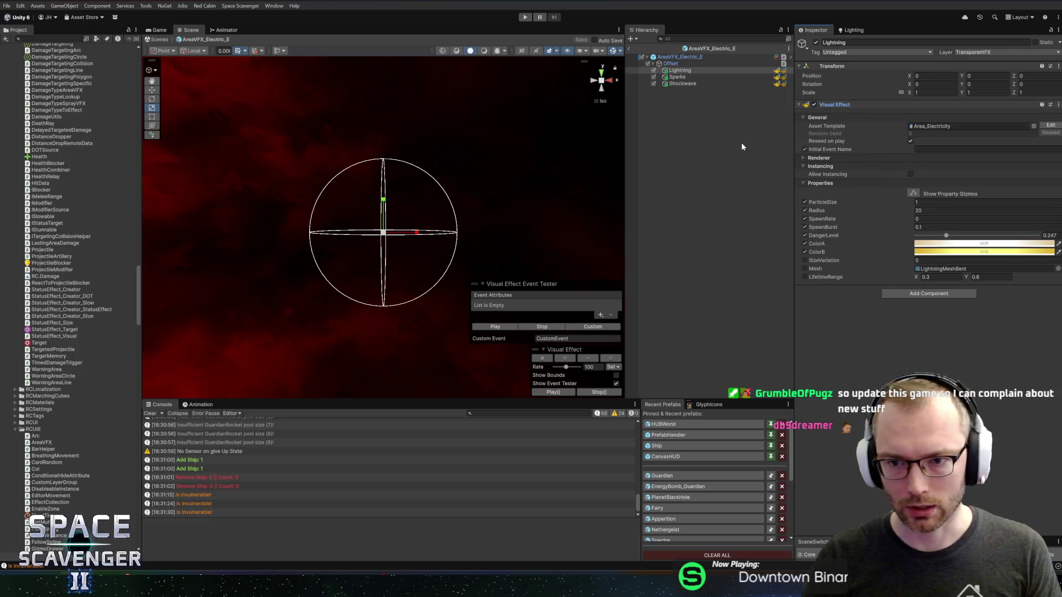
left_click(679, 77)
left_click(684, 83, "ctrl")
left_click(684, 71, "ctrl")
left_click(490, 327)
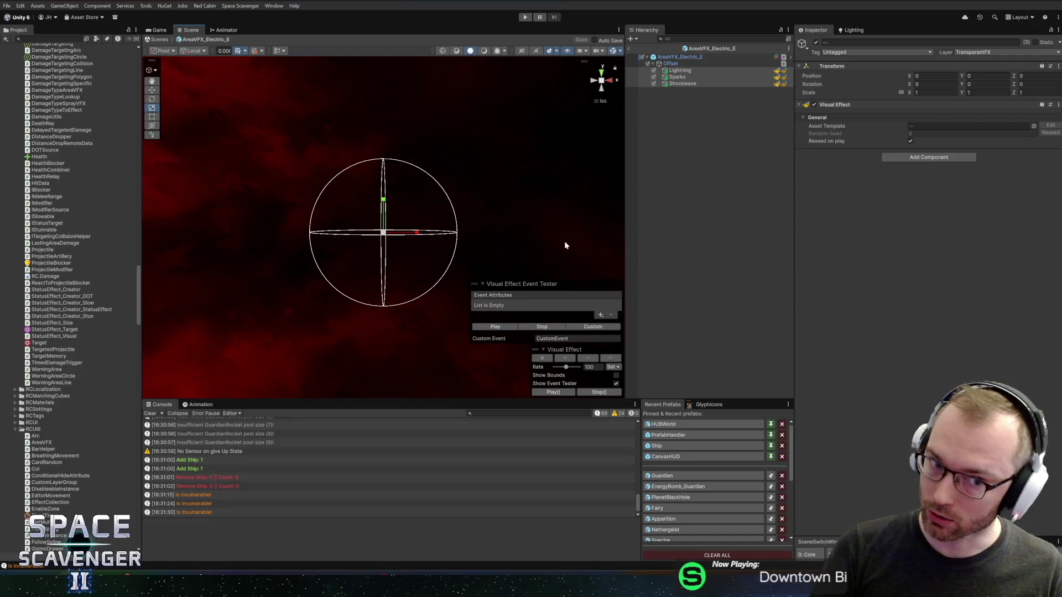
key("alt+Tab")
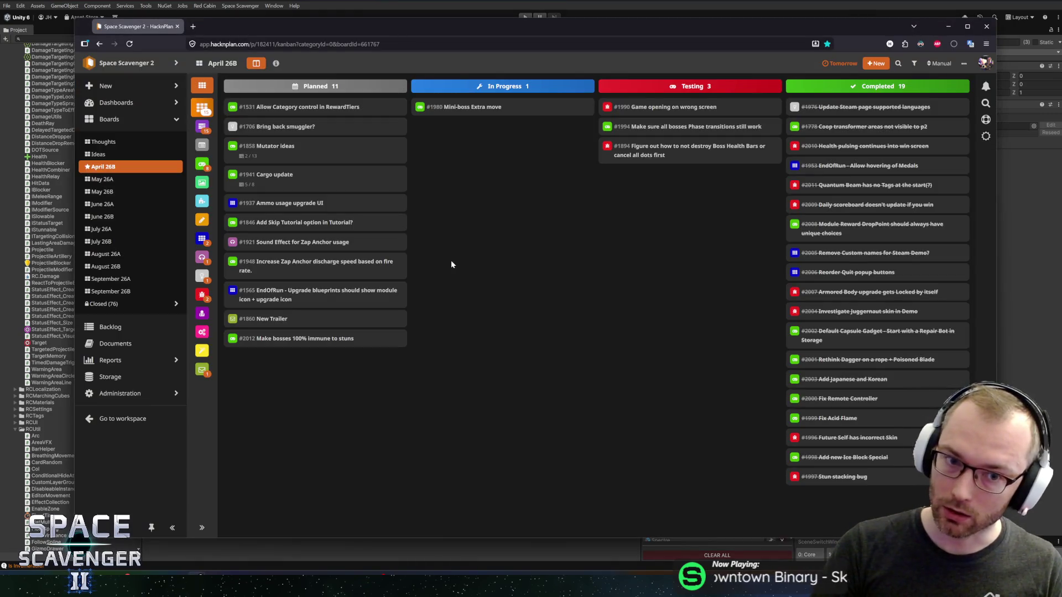
Check the April 26B HacknPlan board, then cycle through windows toward Rider.
key("alt+Tab")
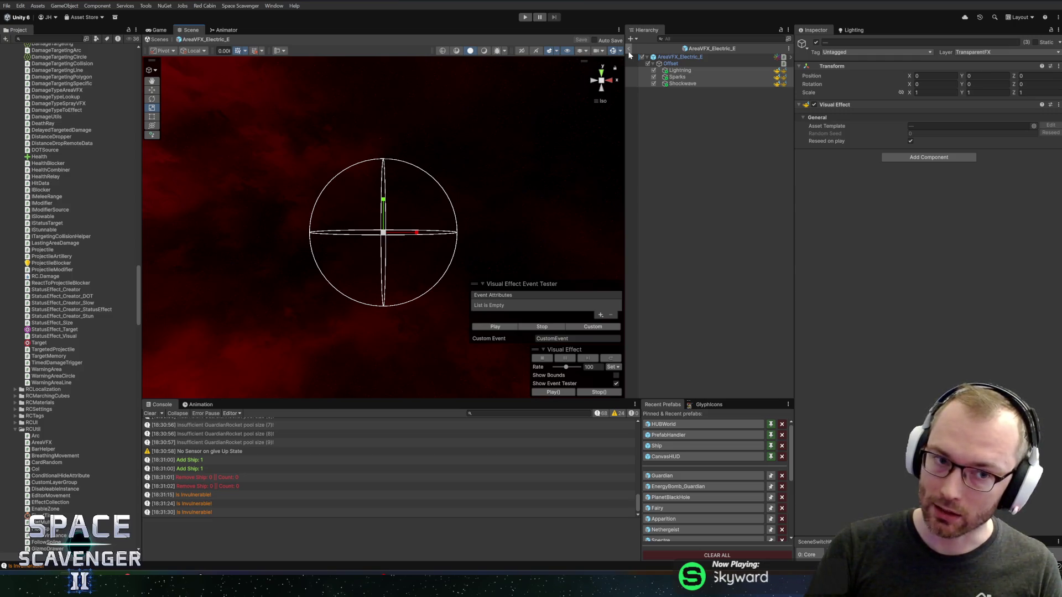
key("alt+Tab")
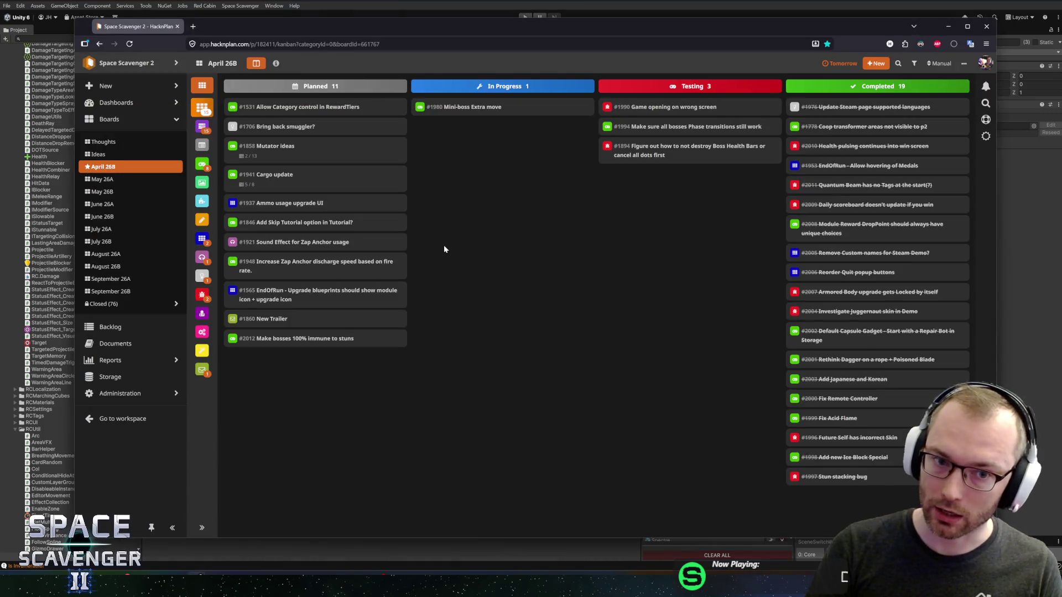
key("alt+Tab")
key("alt+Tab")
key("alt+Tab")
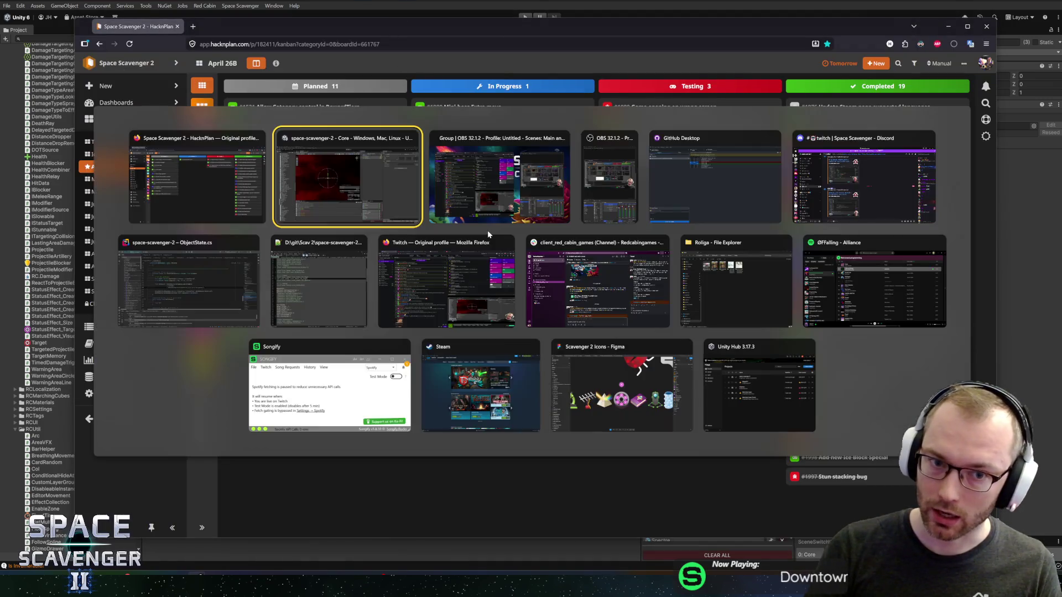
key("alt+Tab")
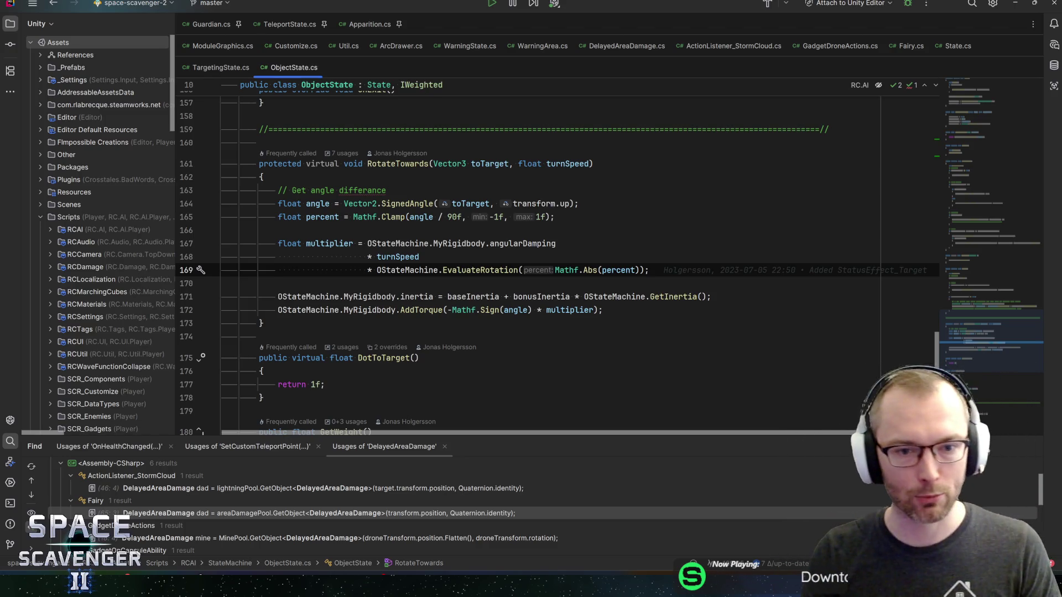
Rejoin and re-split the * turnSpeed line in RotateTowards, then save ObjectState.cs.
left_click(421, 257)
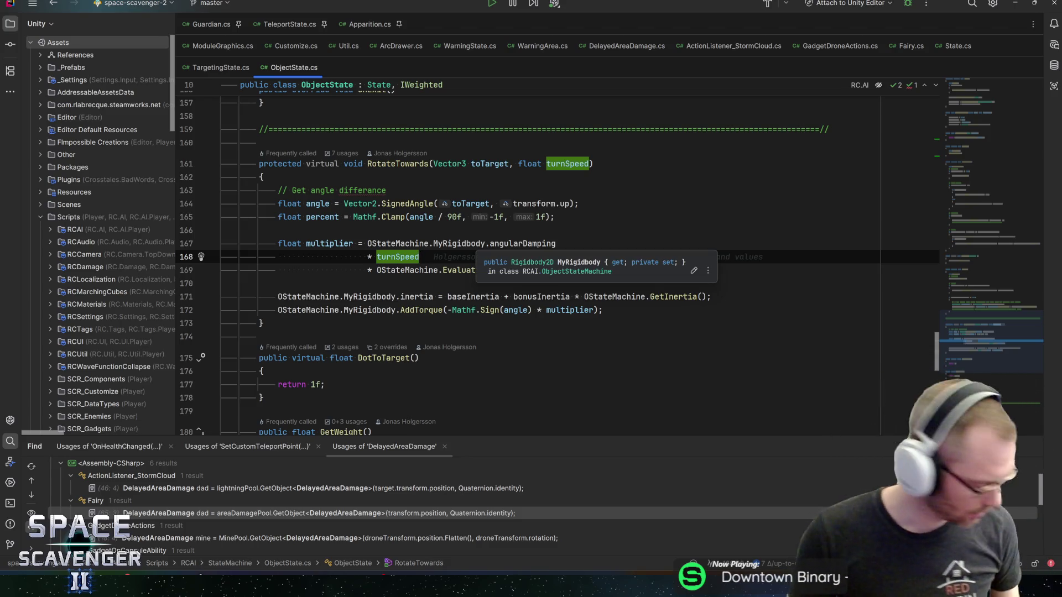
key("Escape")
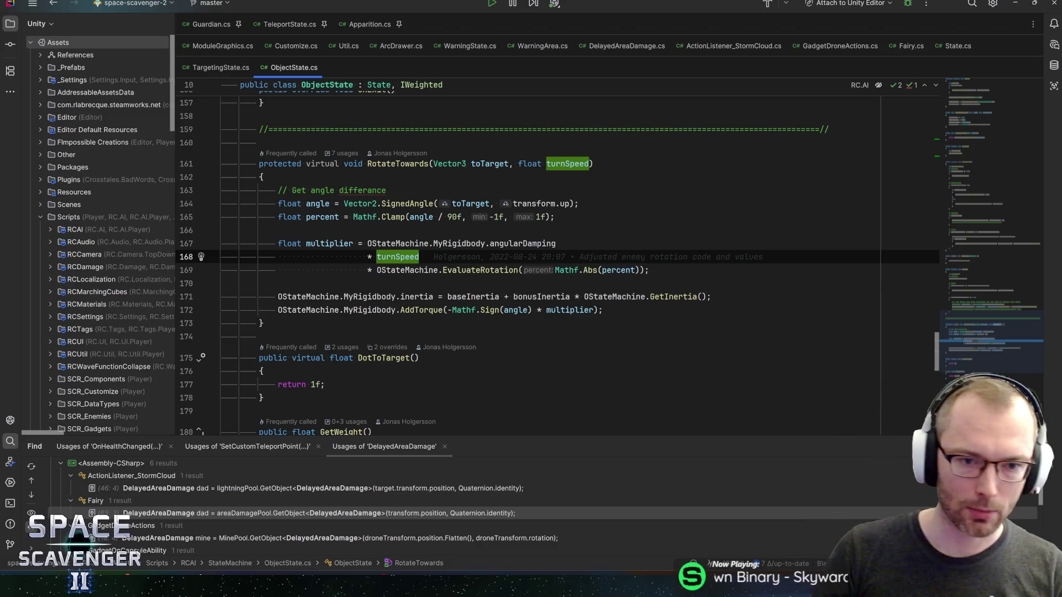
key("Up")
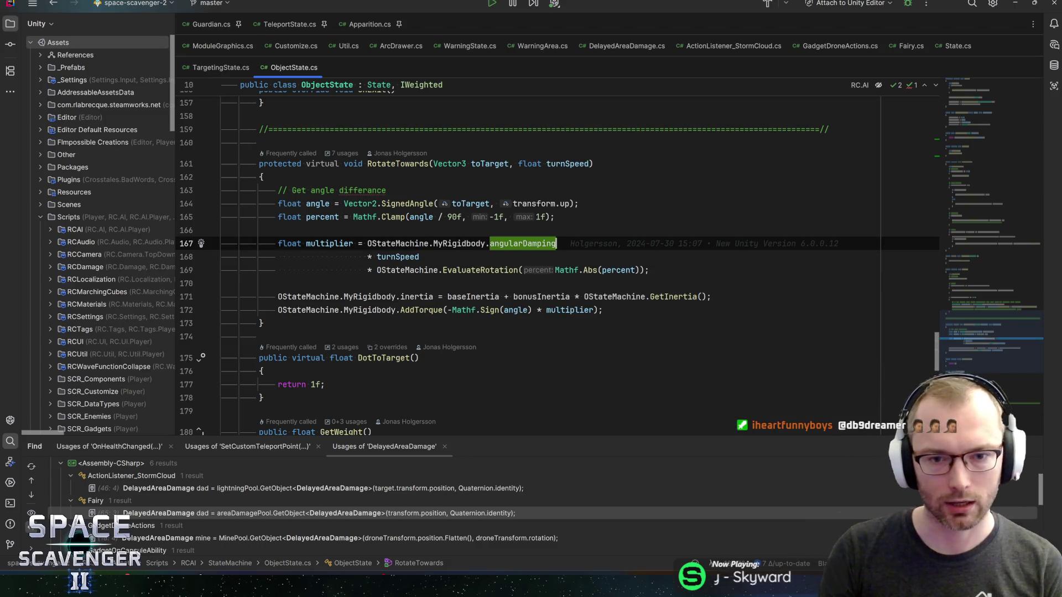
key("Delete")
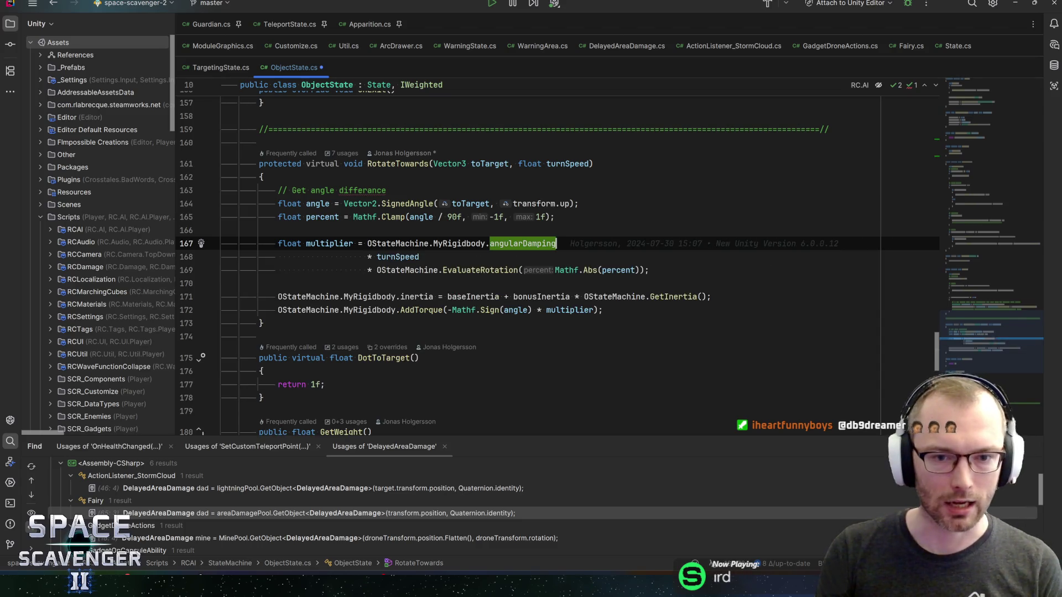
key("Return")
key("Down")
key("End")
key("ctrl+s")
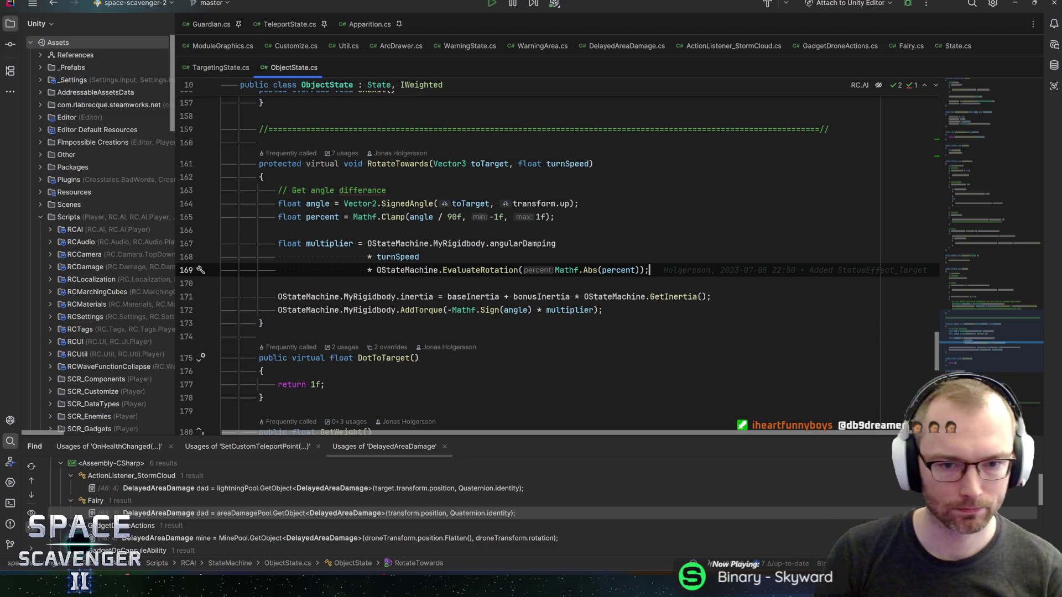
Review the angularDamping, turnSpeed and inertia multiplier lines around line 167.
key("Up")
key("Up")
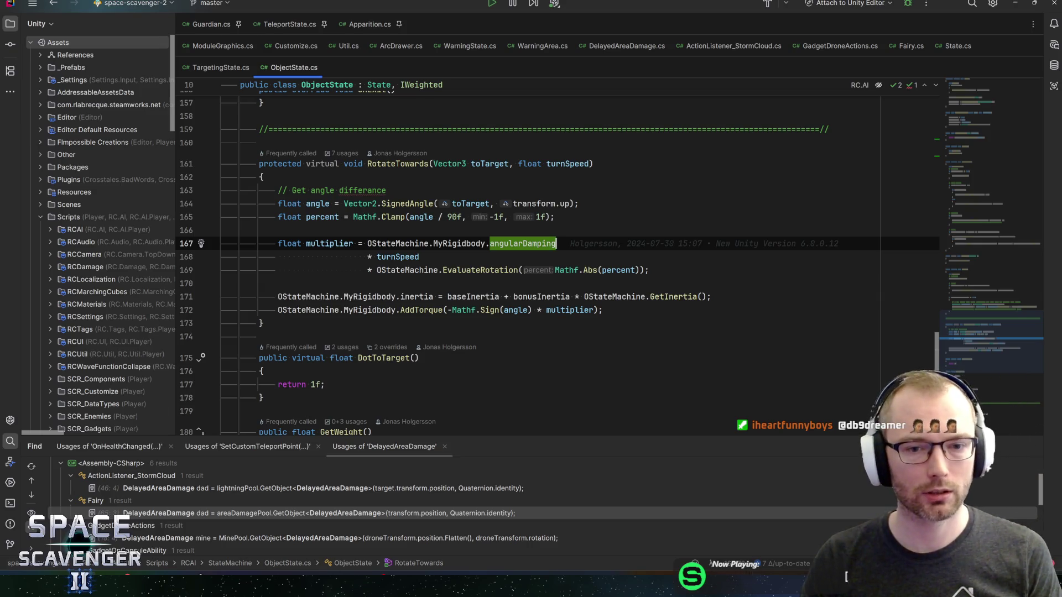
left_click(476, 243)
key("End")
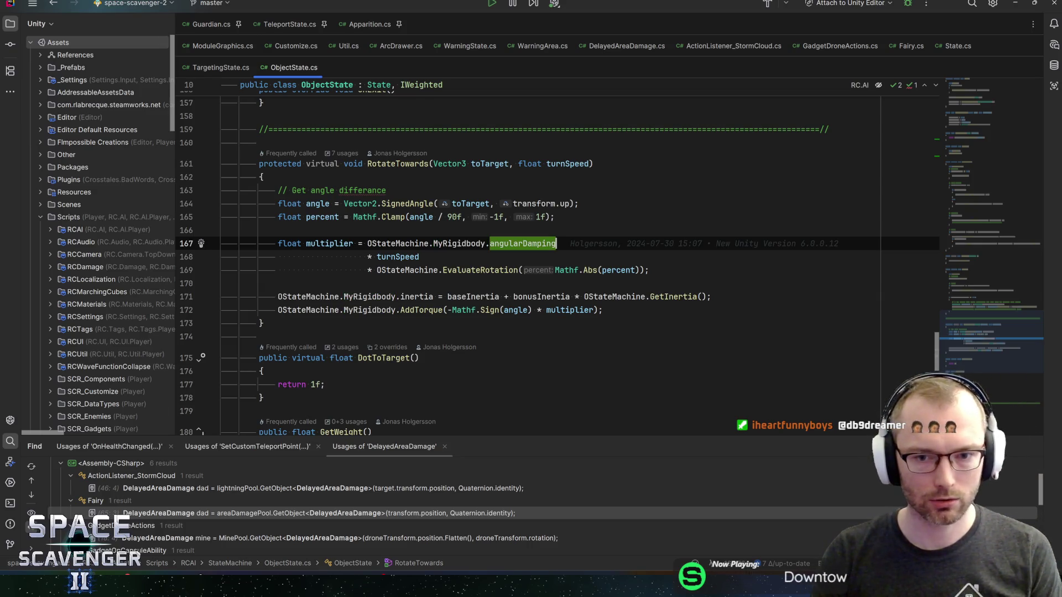
key("Down")
key("Down")
key("Down")
key("Down")
key("End")
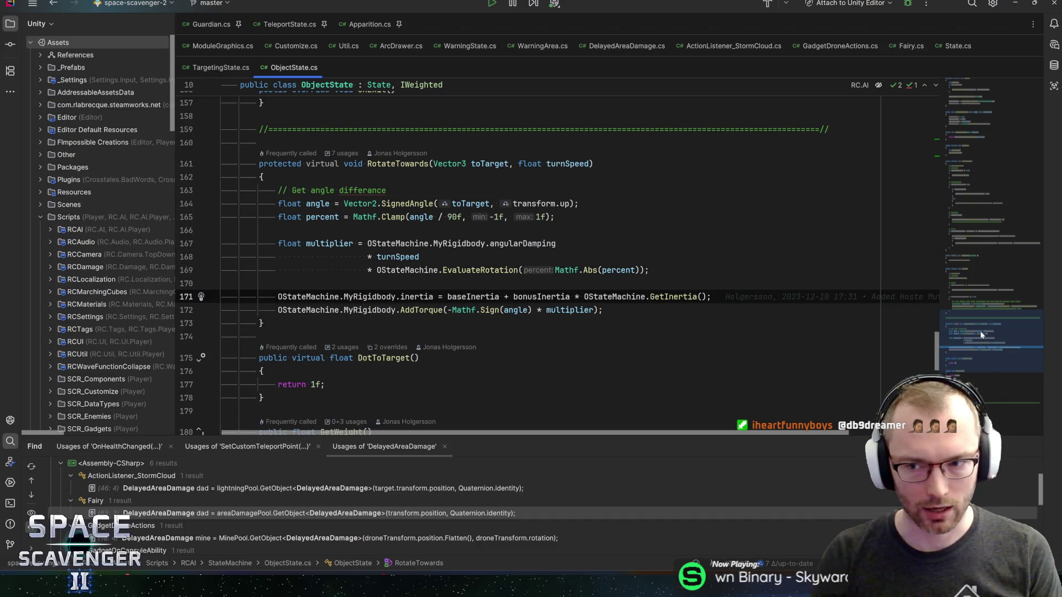
scroll(979, 330, "up", 2)
scroll(992, 332, "down", 2)
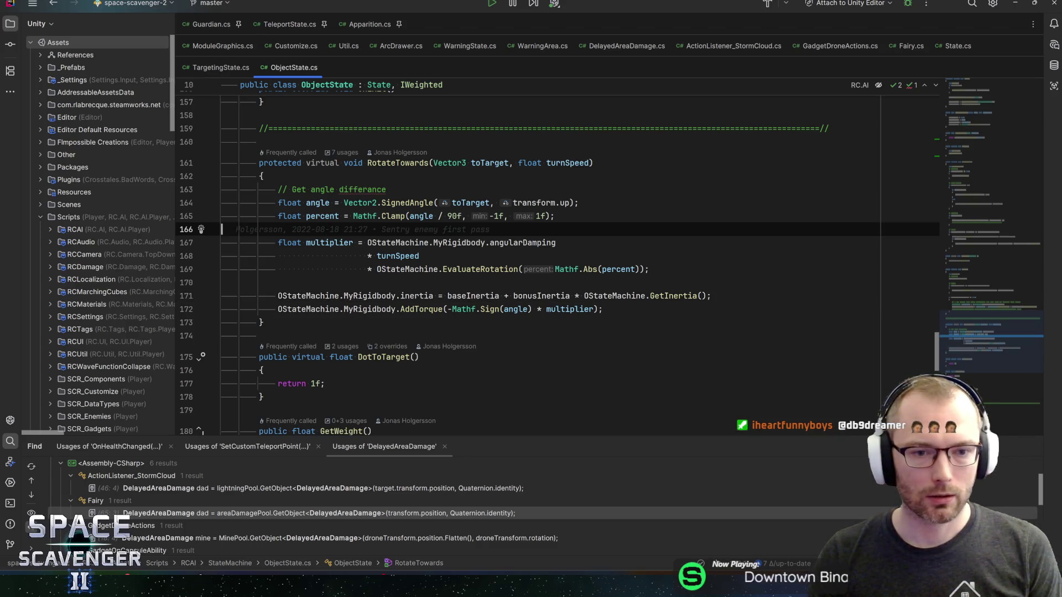
double_click(523, 243)
key("Down")
key("Down")
key("Down")
key("Up")
key("Up")
key("Down")
key("Up")
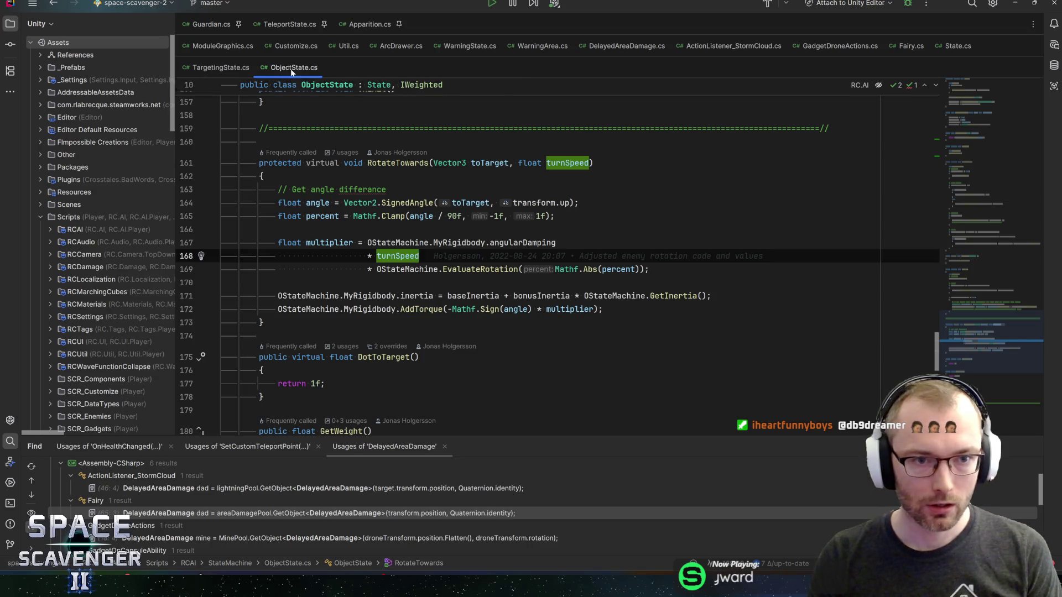
Jump back to the RotateTowards call in TargetingState.cs.
key("ctrl+minus")
key("alt+Tab")
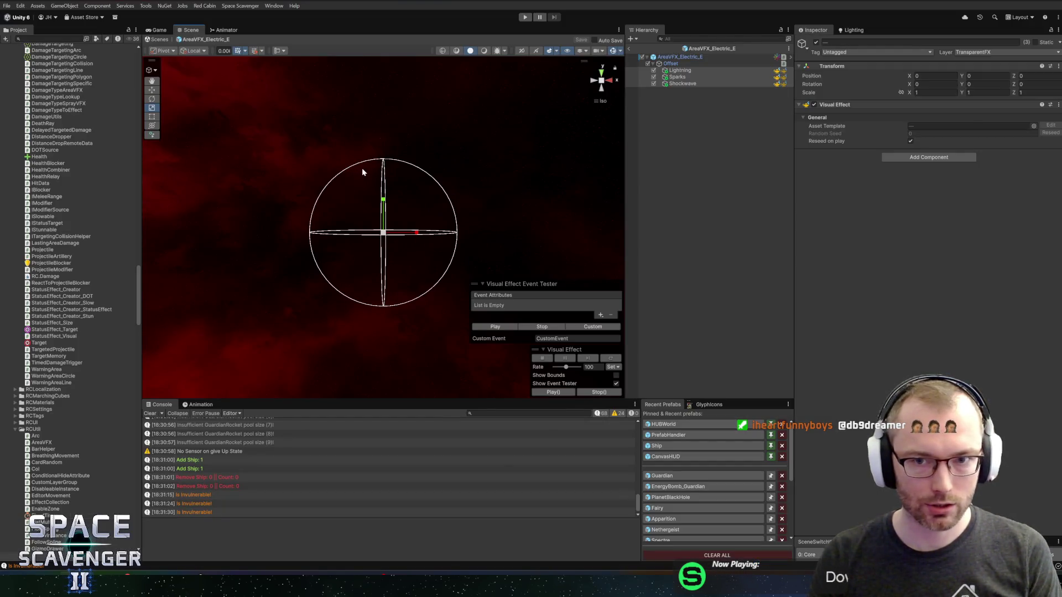
key("alt+Tab")
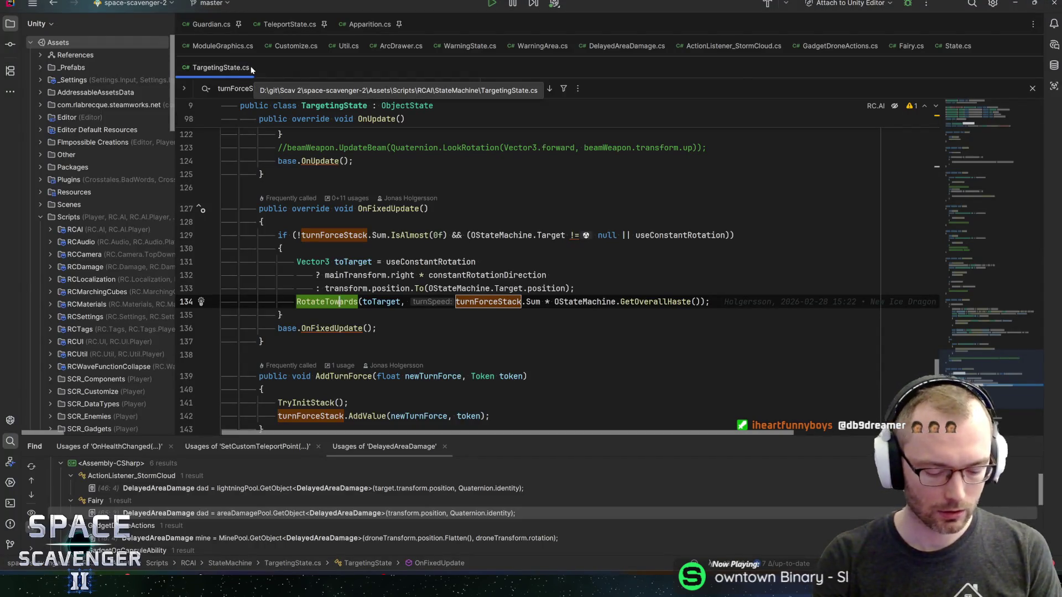
Open DamageDealer.cs and find the playVFXOnAreaDamage check at line 279.
key("ctrl+t")
type("damagedealer")
key("Return")
key("ctrl+f")
type("areavfx")
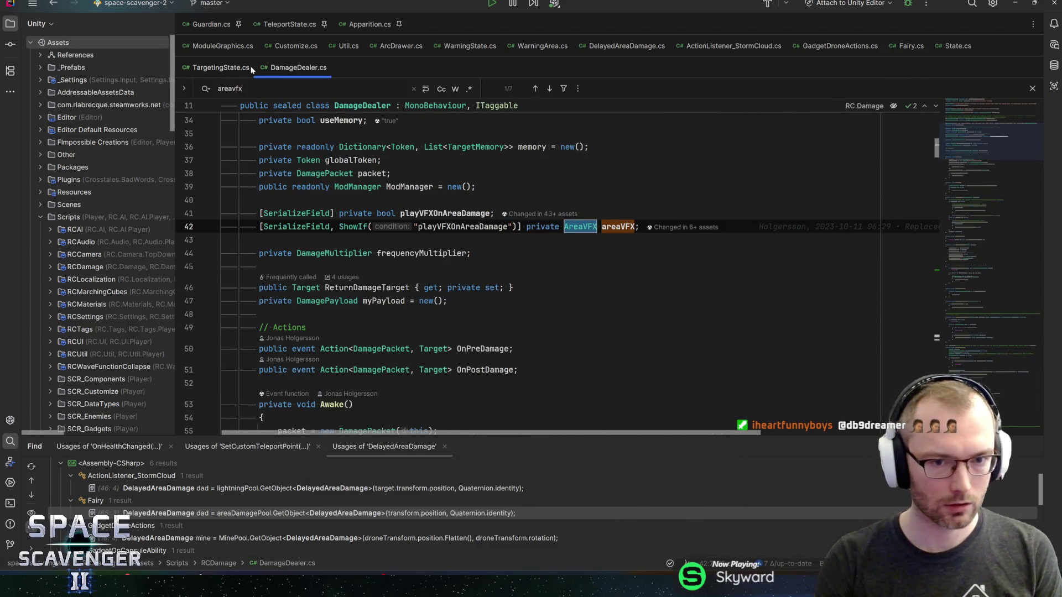
key("Escape")
key("Up")
key("ctrl+f")
key("Return")
key("Return")
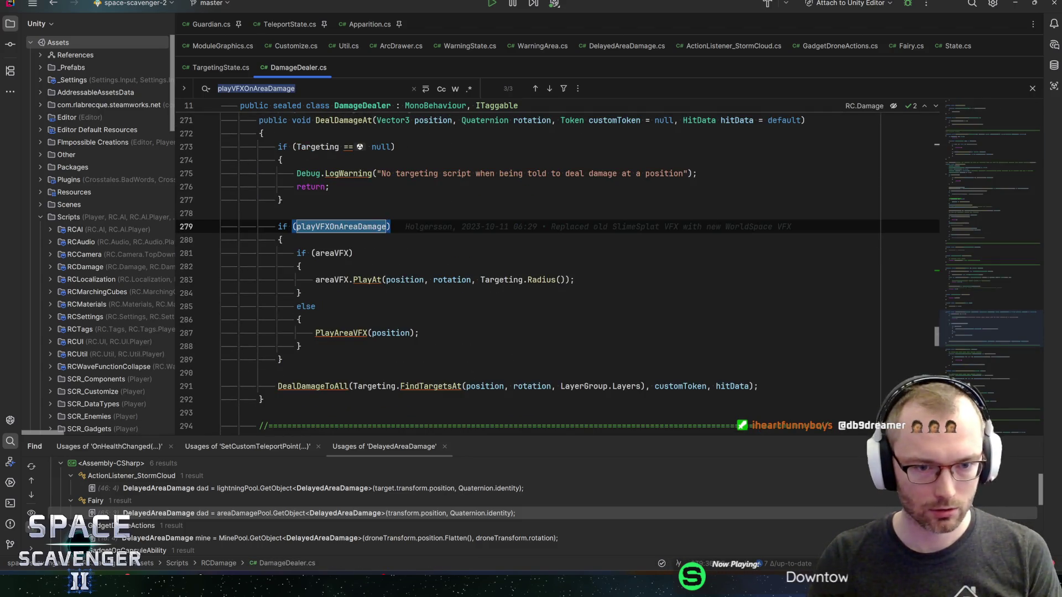
Follow PlayAreaVFX through to PlayAreaVFXAt's definition in DamageManager.
key("Down")
key("Down")
key("Down")
key("ctrl+b")
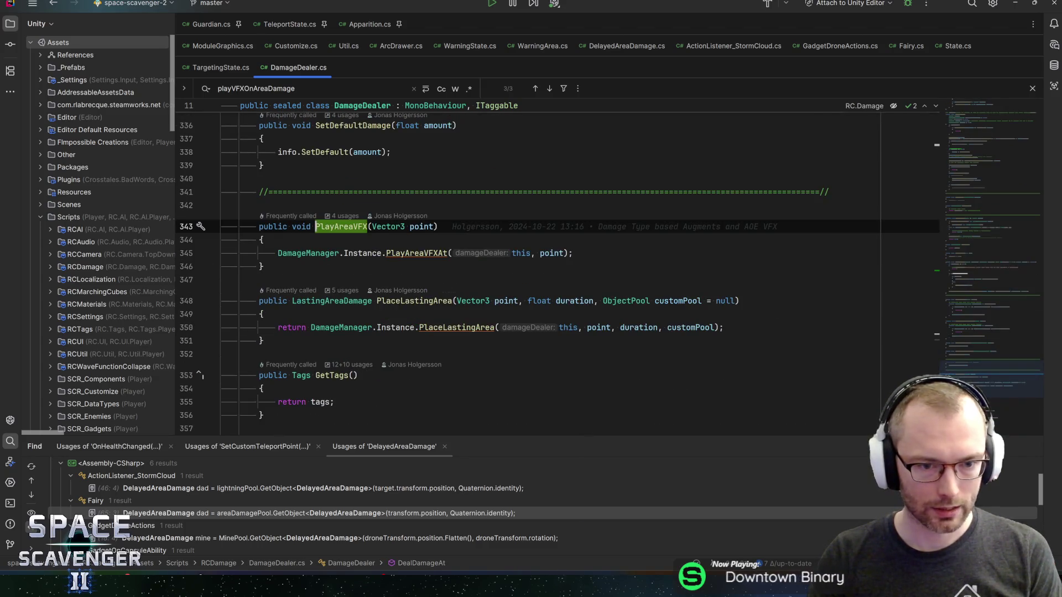
key("Down")
key("Down")
key("ctrl+Right")
key("ctrl+Right")
key("ctrl+Right")
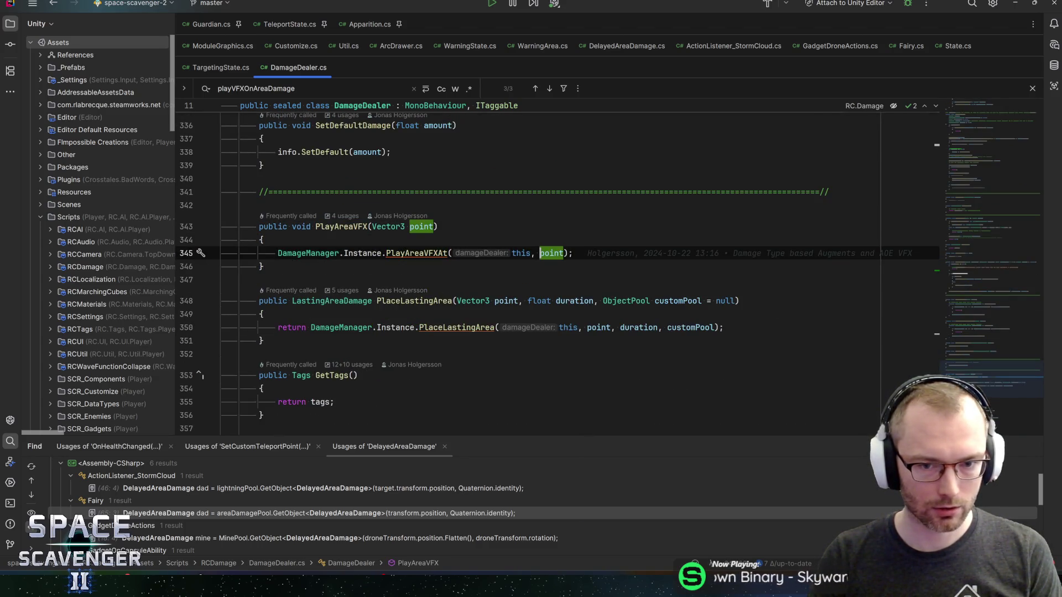
key("ctrl+Left")
key("ctrl+Left")
key("ctrl+Left")
key("ctrl+b")
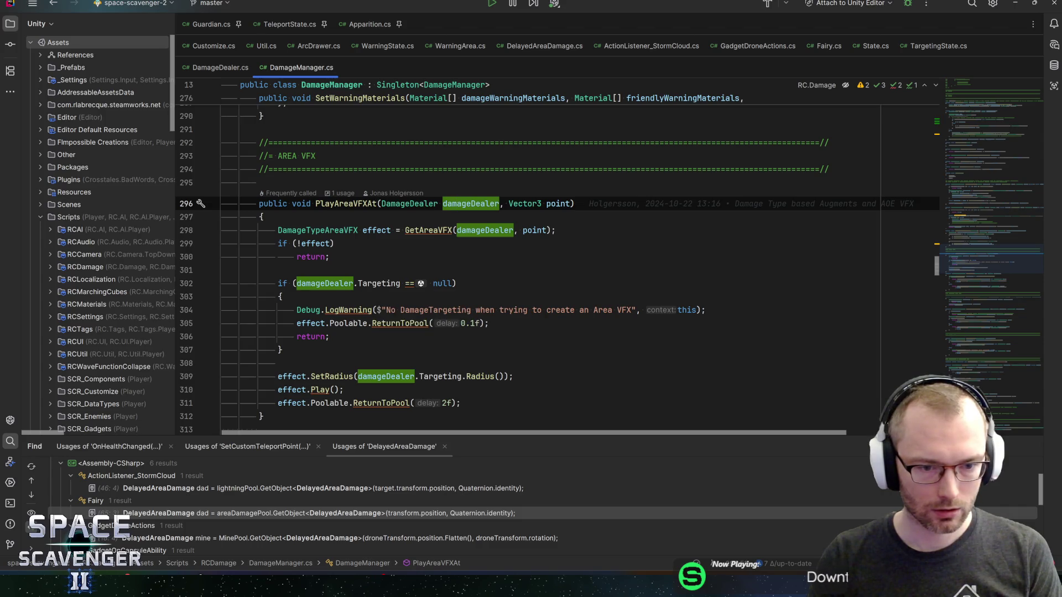
Navigate from the Radius call to DamageTargetingCircle's Radius override and its IsAffectedByAreaStat check.
left_click(480, 377)
key("ctrl+b")
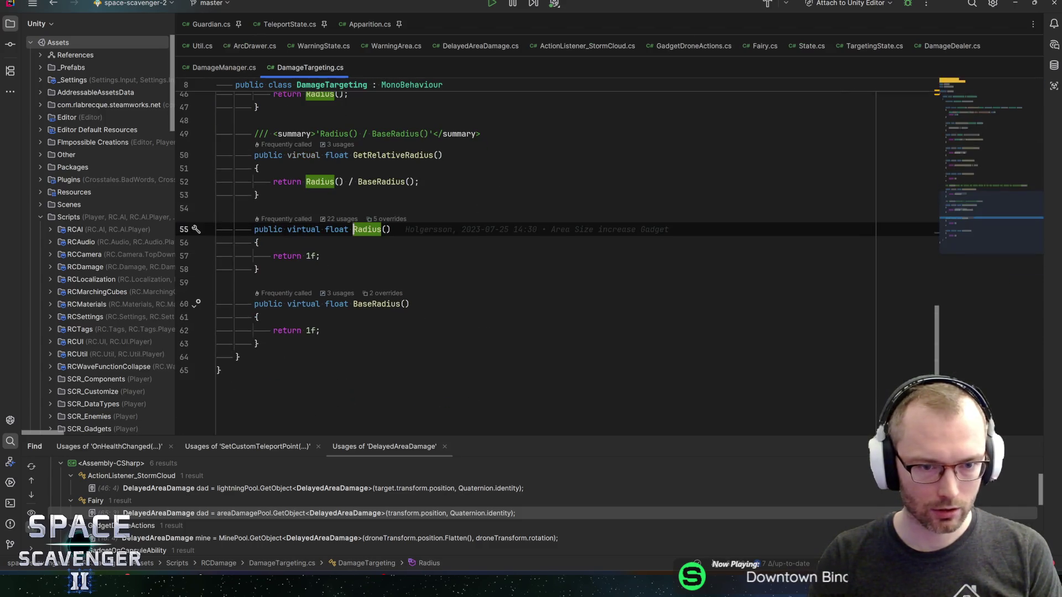
key("ctrl+alt+b")
key("Up")
key("Return")
left_click(332, 230)
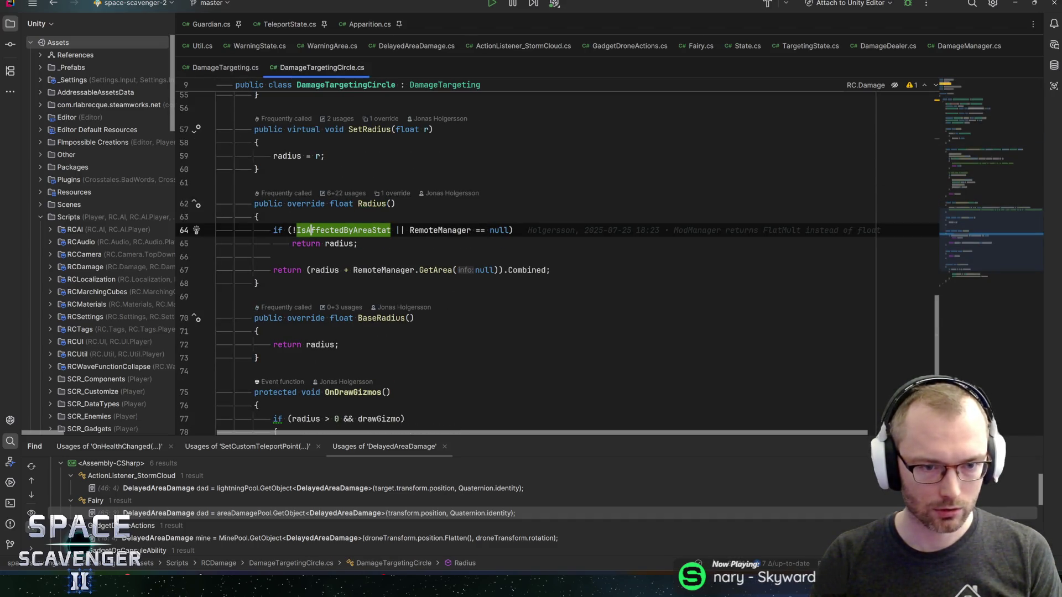
key("alt+Tab")
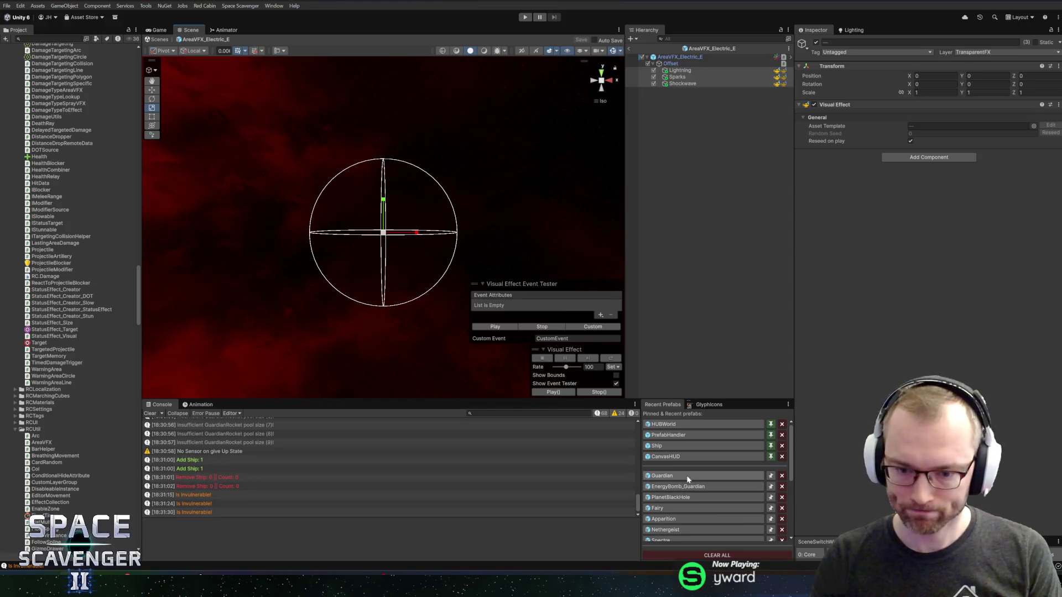
Open the Guardian prefab and inspect the Shockwave state's on-enter damage circle settings.
left_click(691, 476)
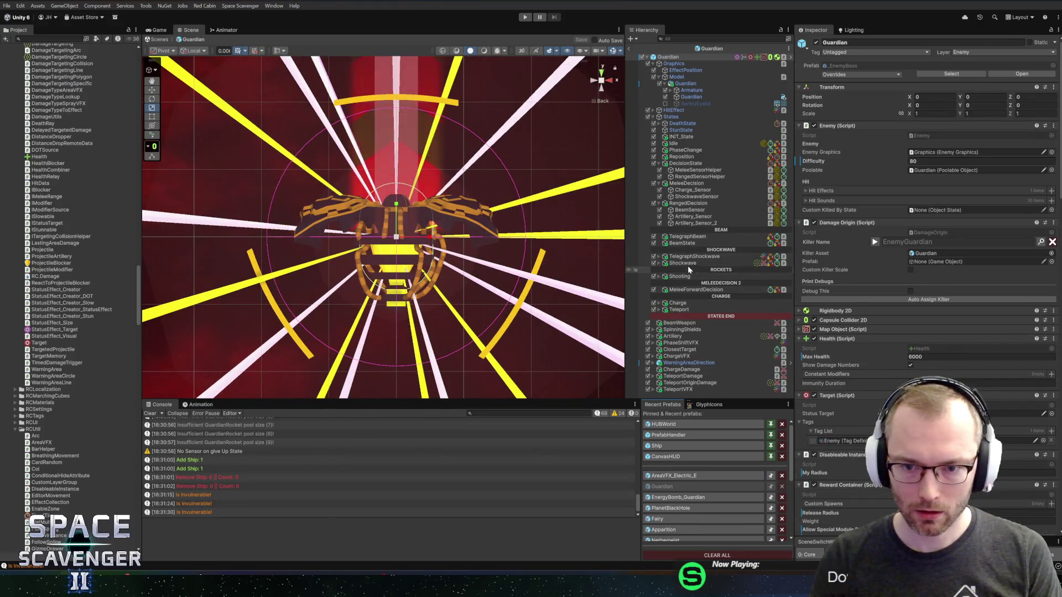
left_click(686, 263)
scroll(872, 304, "down", 5)
left_click(934, 153)
scroll(893, 299, "down", 3)
scroll(907, 352, "down", 2)
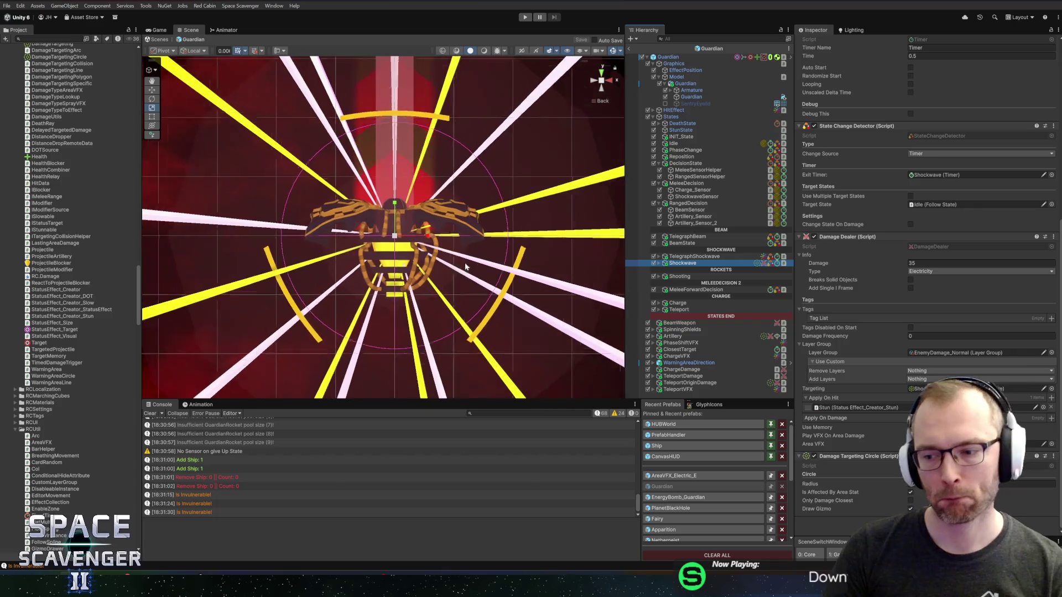
scroll(381, 229, "down", 2)
scroll(381, 229, "up", 3)
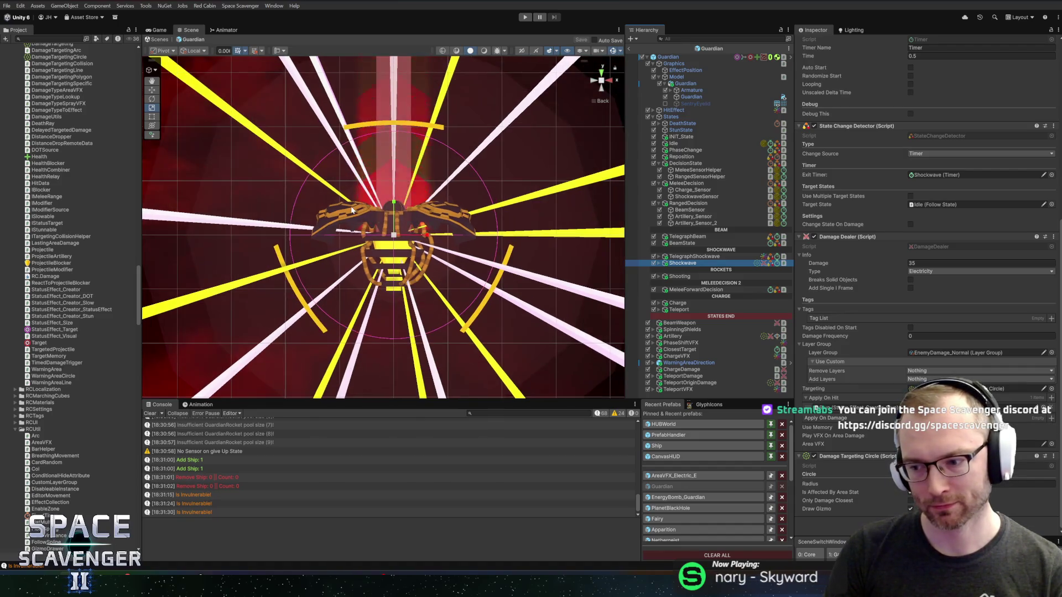
scroll(350, 209, "up", 2)
scroll(351, 208, "down", 5)
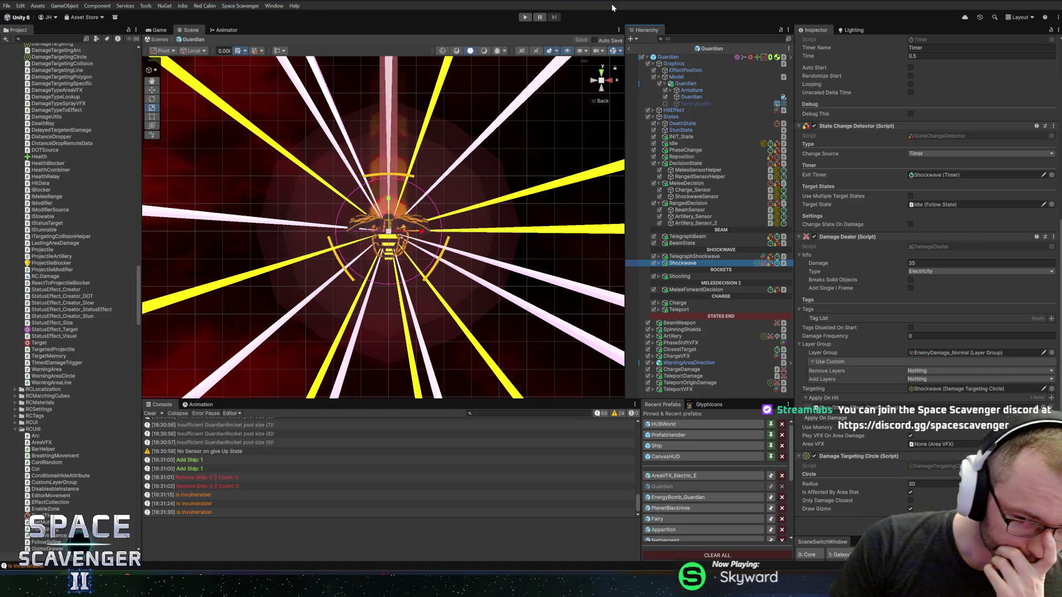
key("alt+Tab")
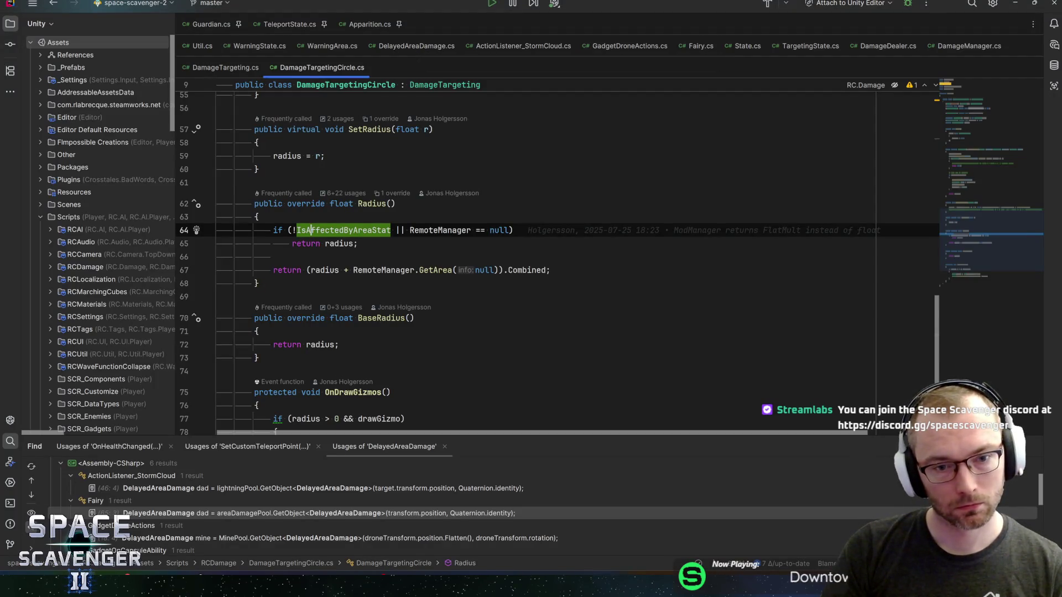
Glance at Unity, then check where RemoteManager is used in DamageTargetingCircle.
mouse_move(340, 243)
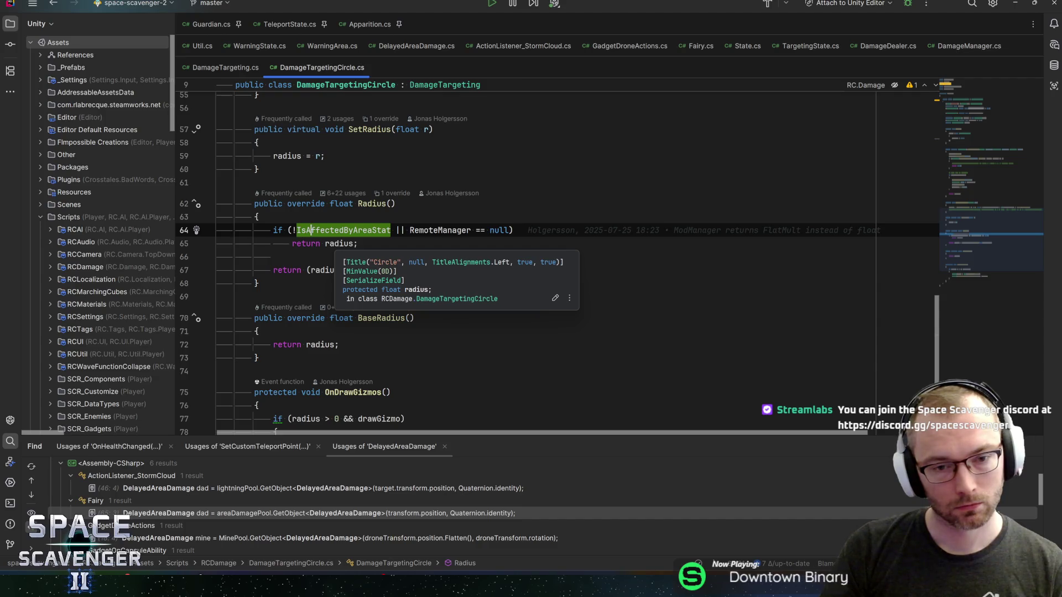
key("alt+Tab")
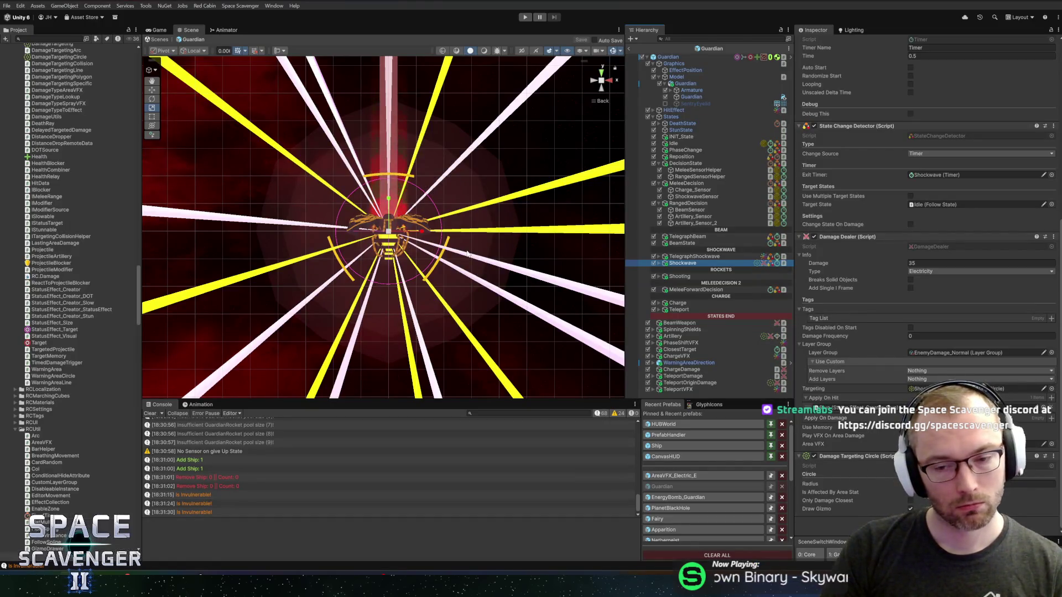
key("alt+Tab")
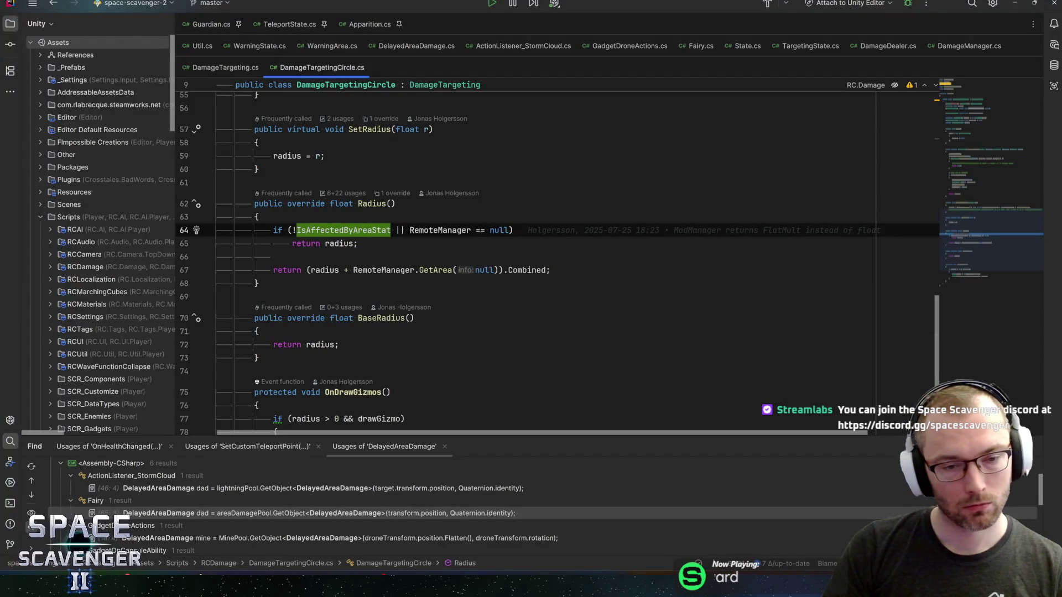
left_click(434, 230)
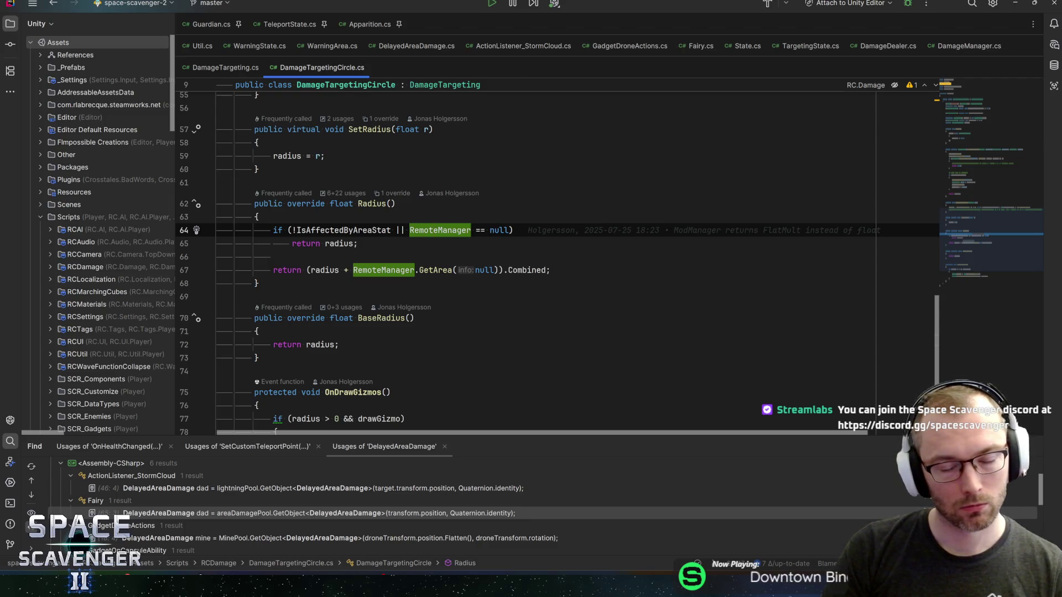
Extract Radius()'s returned expression into a variable named combined.
mouse_move(435, 271)
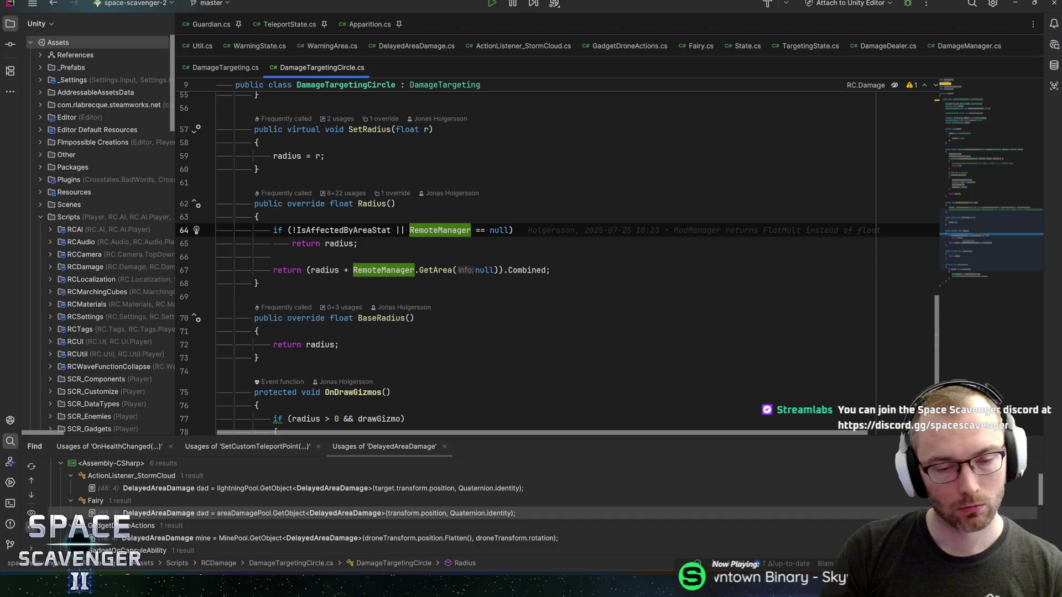
left_click(273, 256)
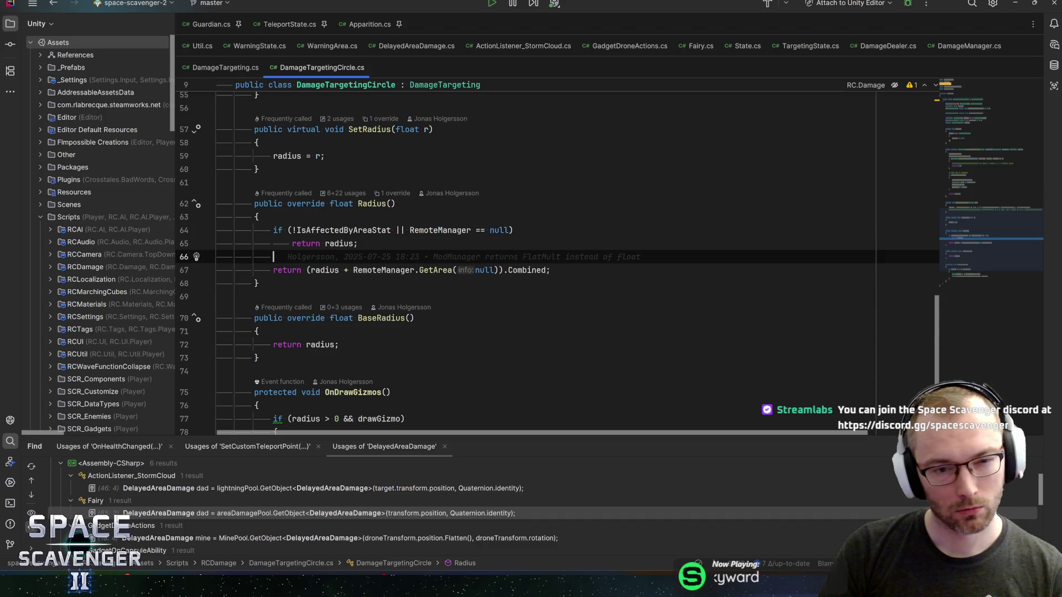
key("Down")
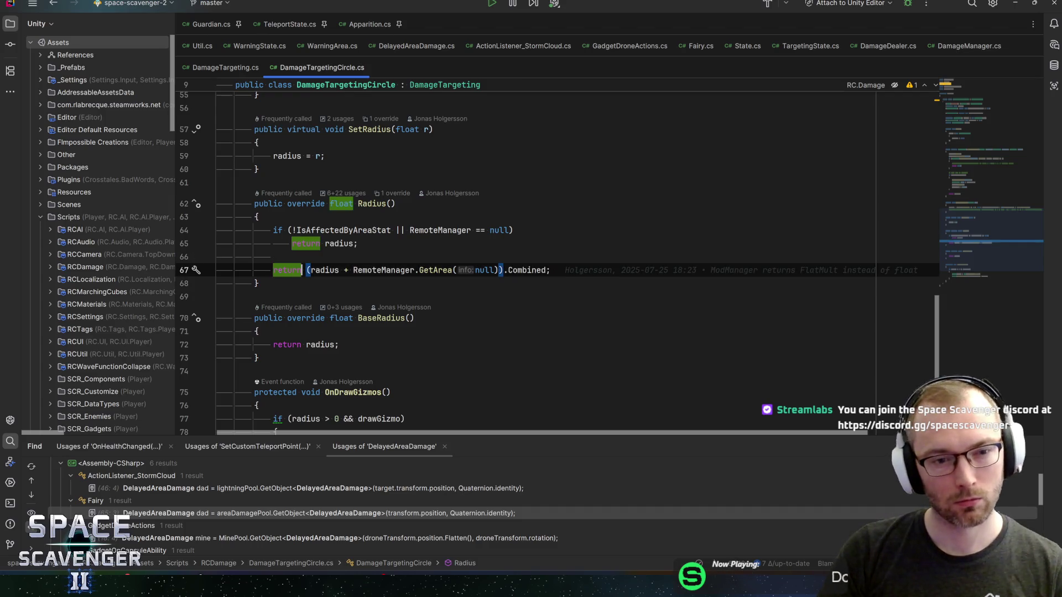
key("ctrl+w")
key("ctrl+w")
key("alt+Return")
key("Return")
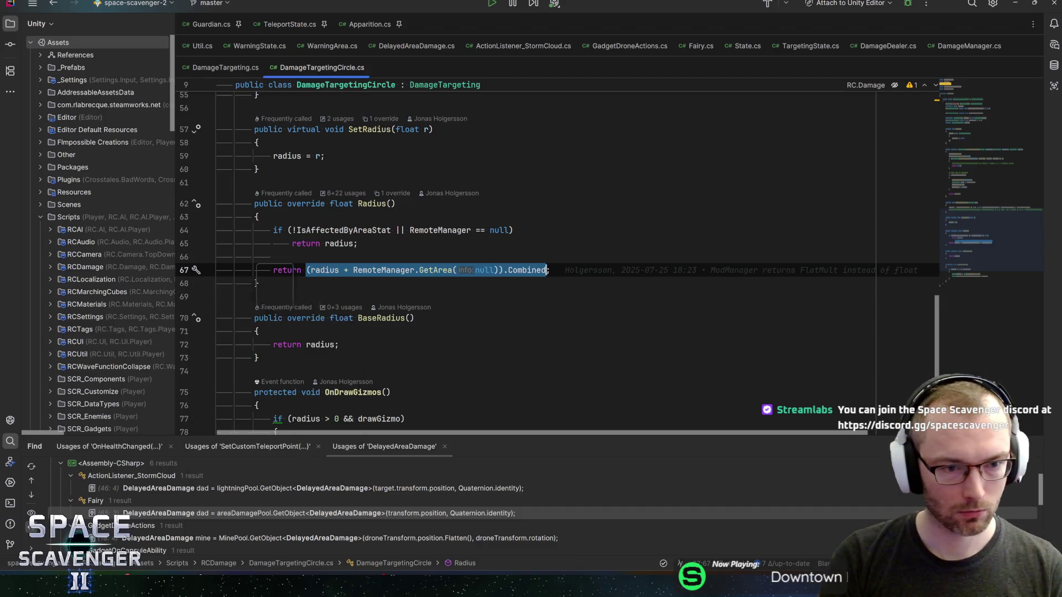
key("Return")
key("Return")
key("Return")
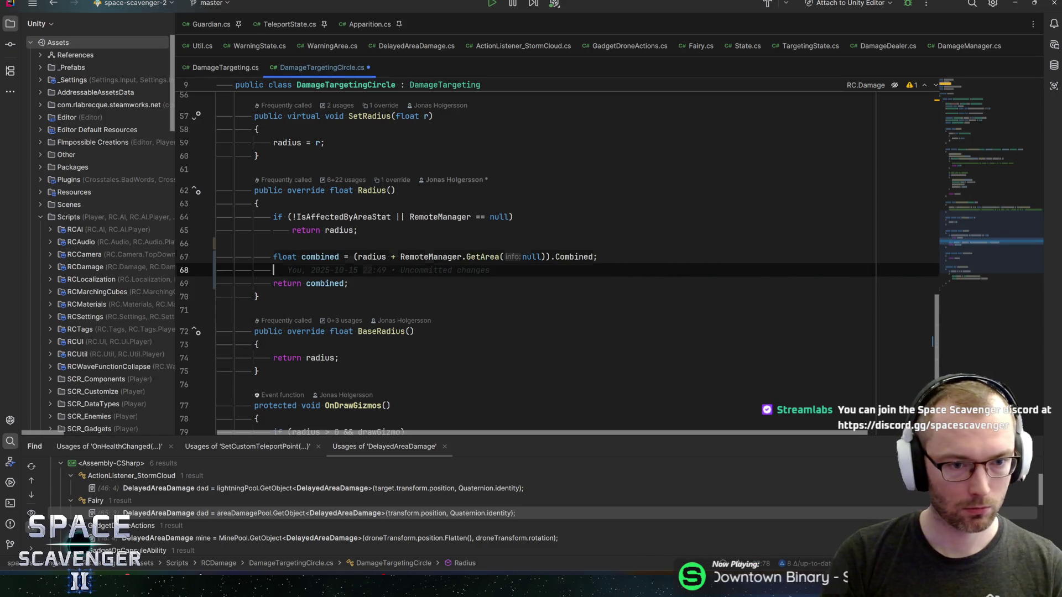
Add a yellow Debug.Log of "Radius: {combined}" before the return and save.
type("Debug.Log($\"VAR2\".Colorize(Col.Rad")
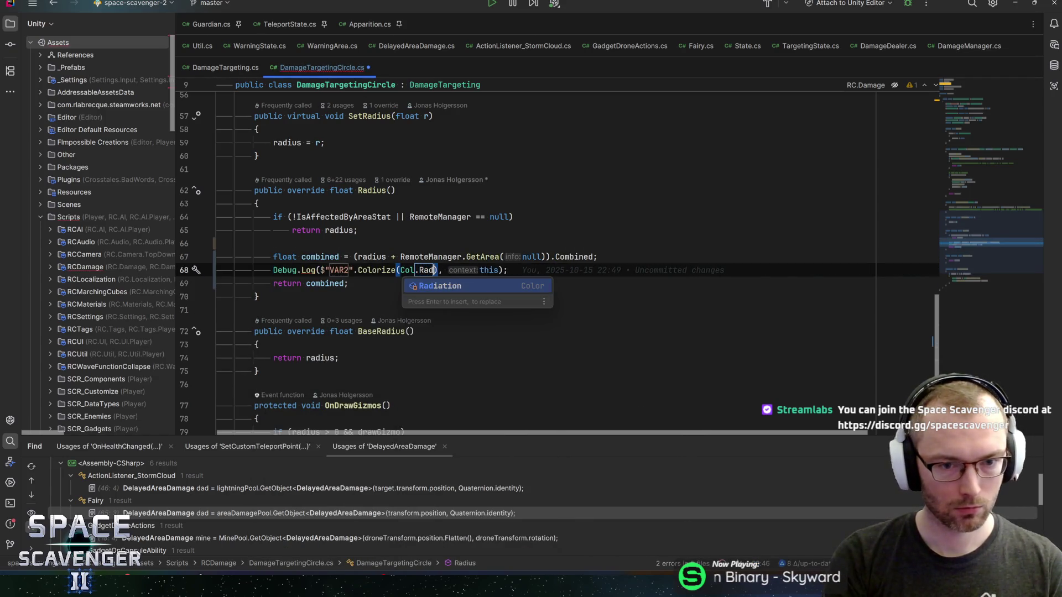
type("ius")
key("ctrl+BackSpace")
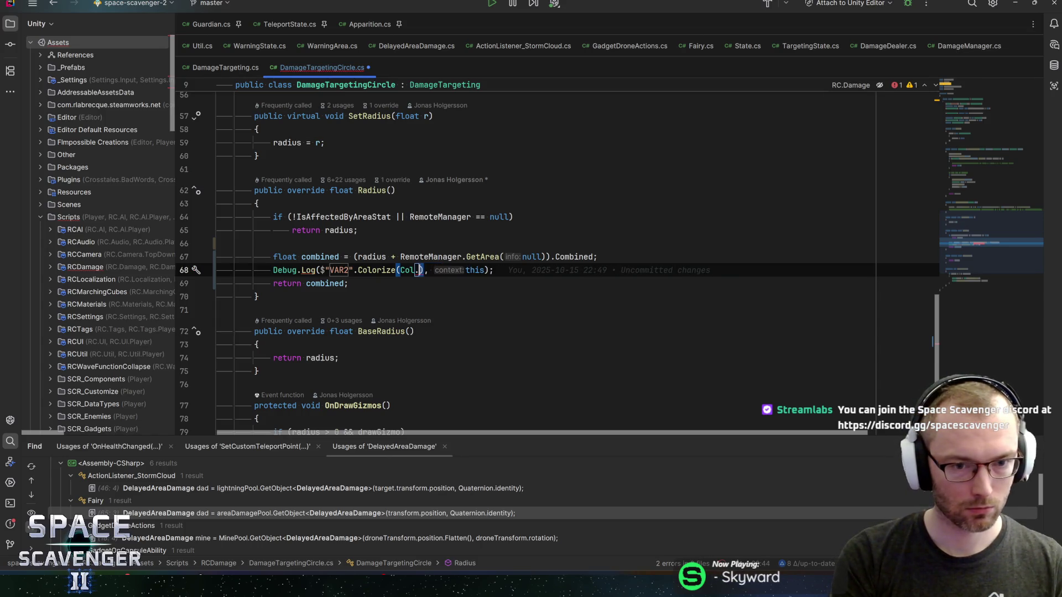
key("Return")
key("Tab")
type("Rad")
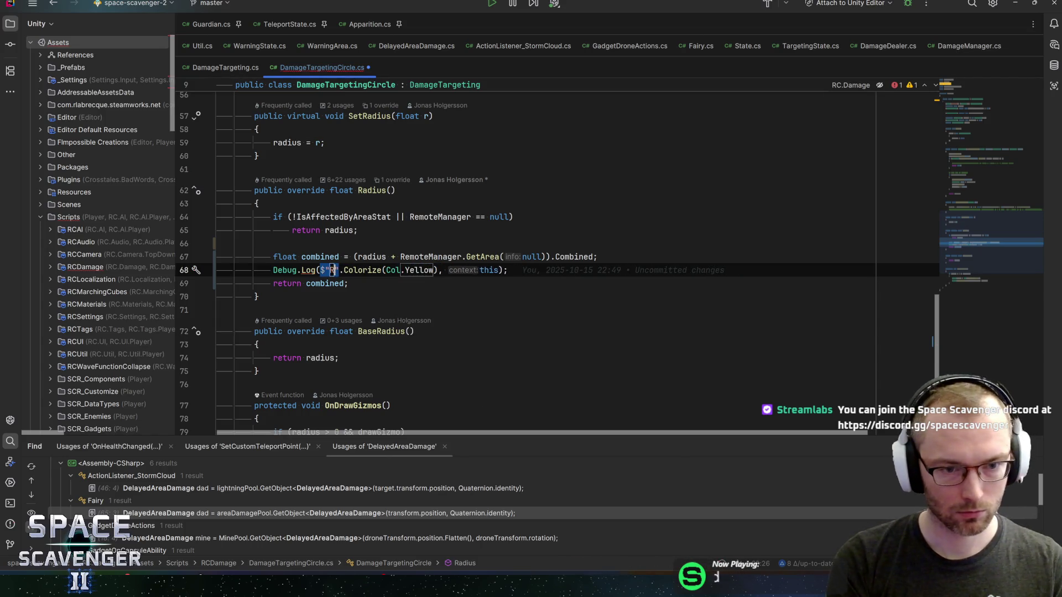
type("ui")
key("BackSpace")
key("BackSpace")
type("ius: ")
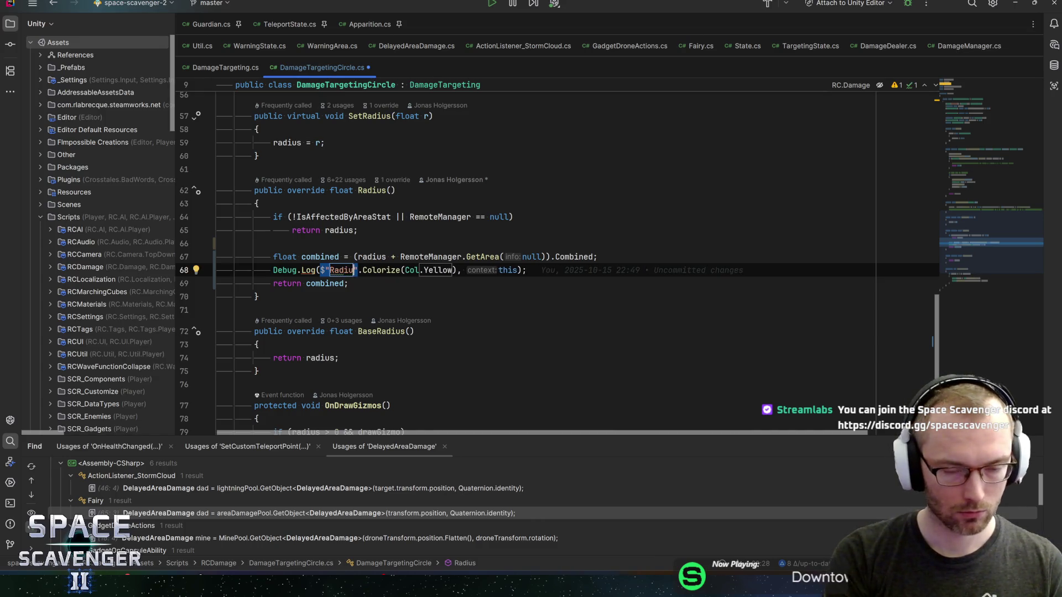
type("{com")
key("Return")
key("Tab")
key("ctrl+s")
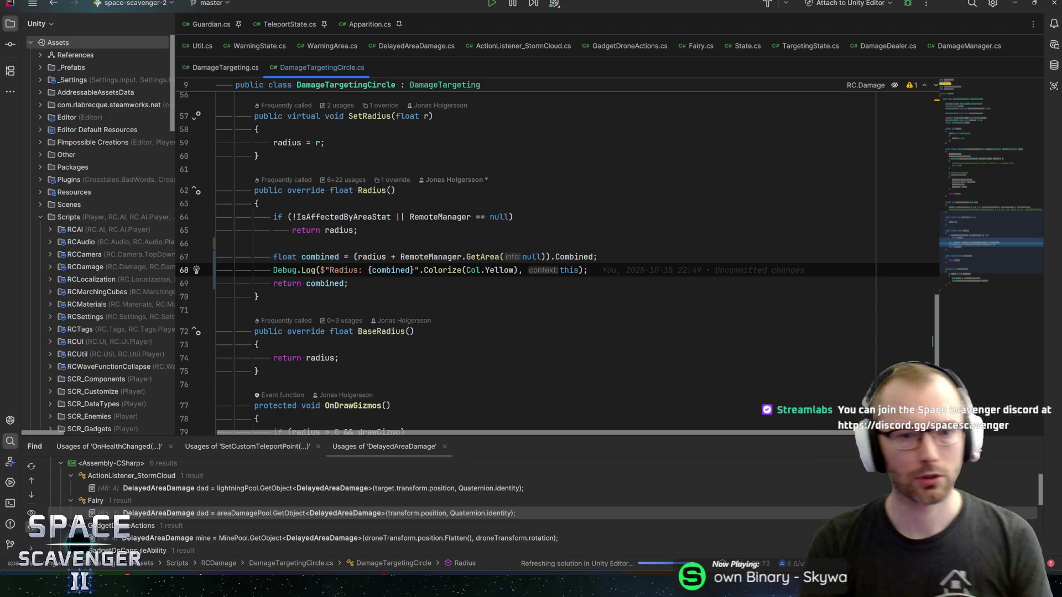
key("alt+Tab")
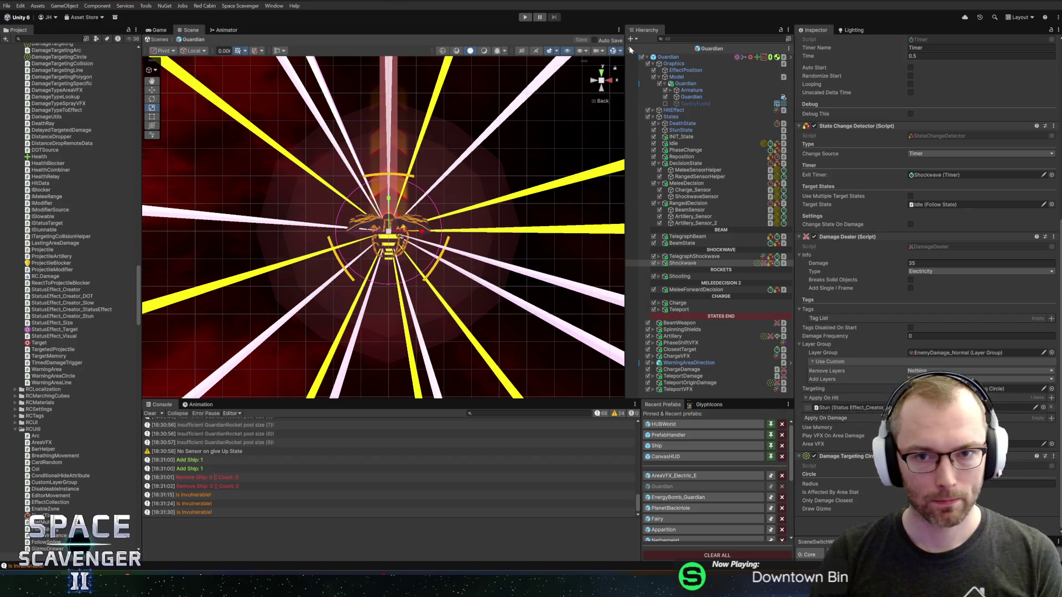
Reopen the Guardian prefab, check the Shockwave and TeleportOriginDamage circle radii, then enter play mode.
left_click(525, 17)
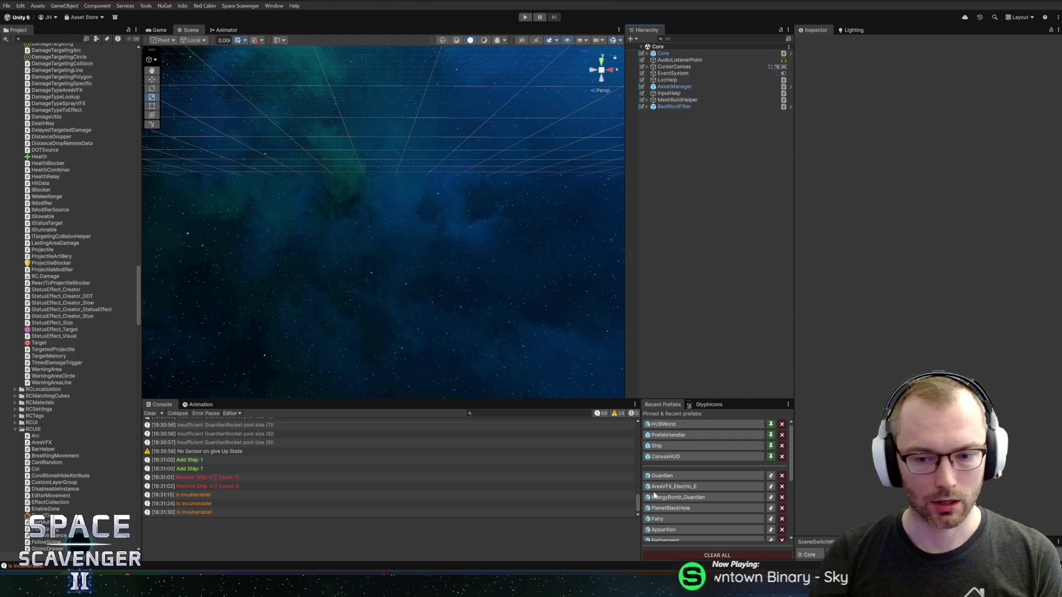
left_click(671, 477)
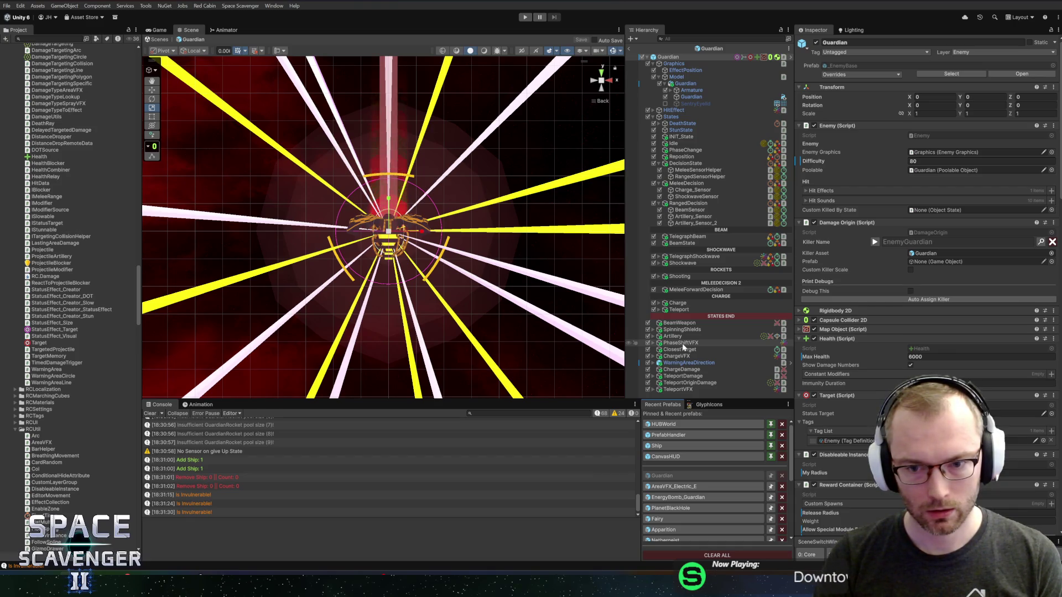
left_click(682, 263)
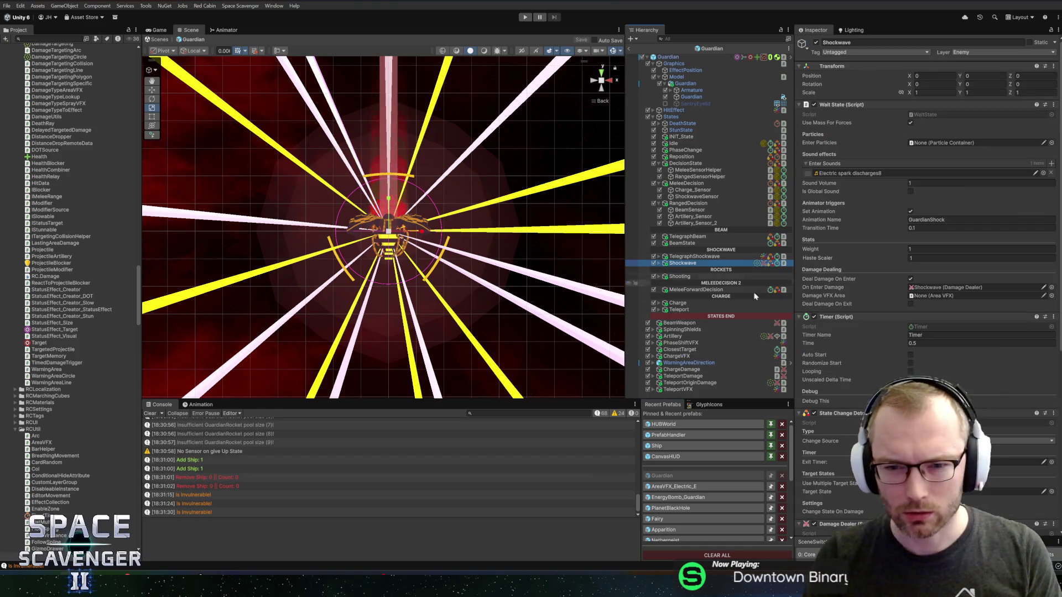
scroll(876, 335, "down", 5)
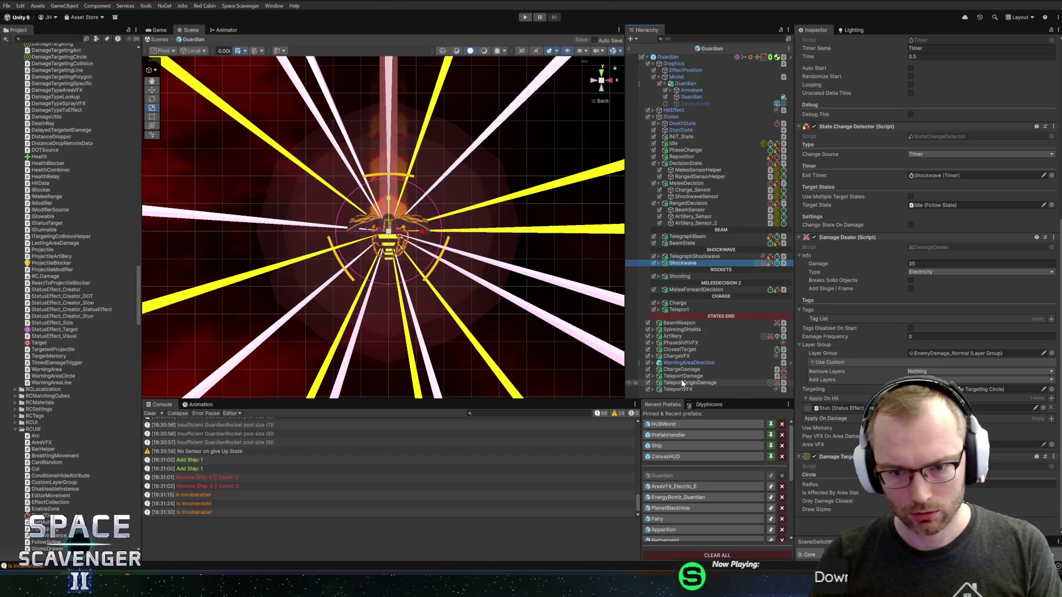
left_click(685, 382)
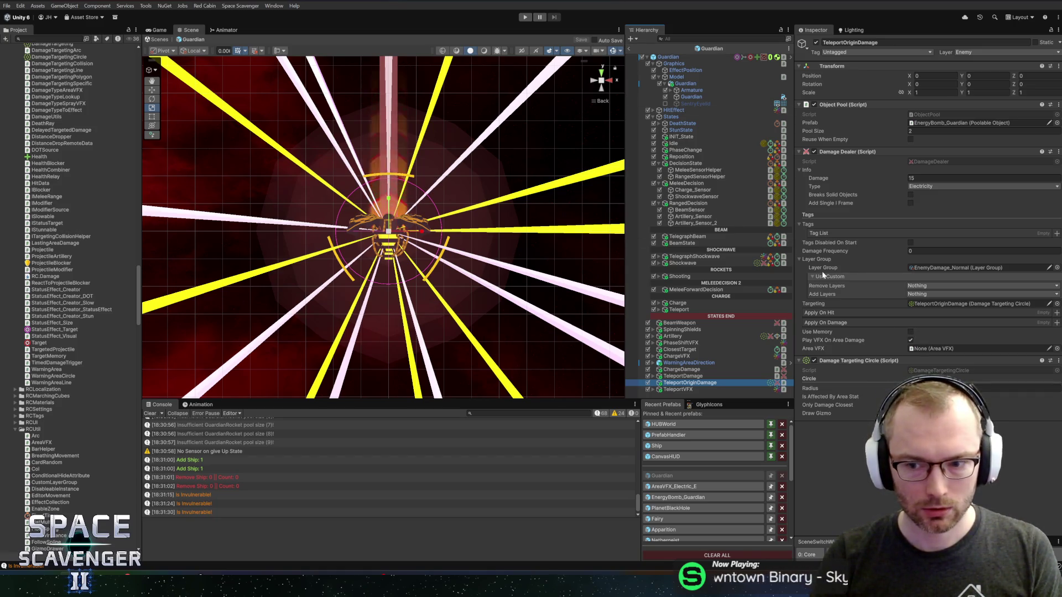
left_click(940, 389)
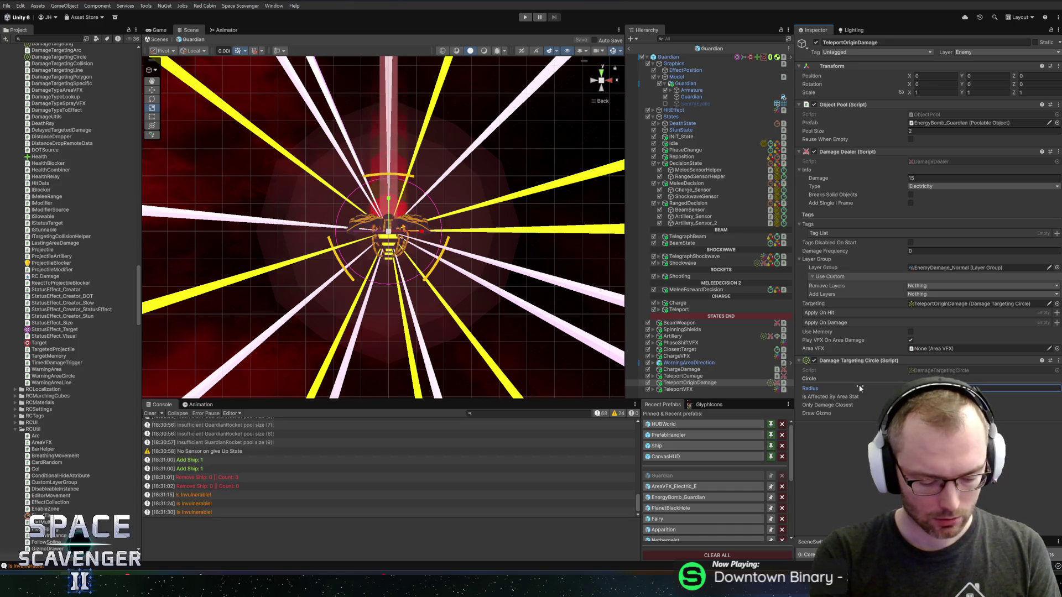
left_click(525, 17)
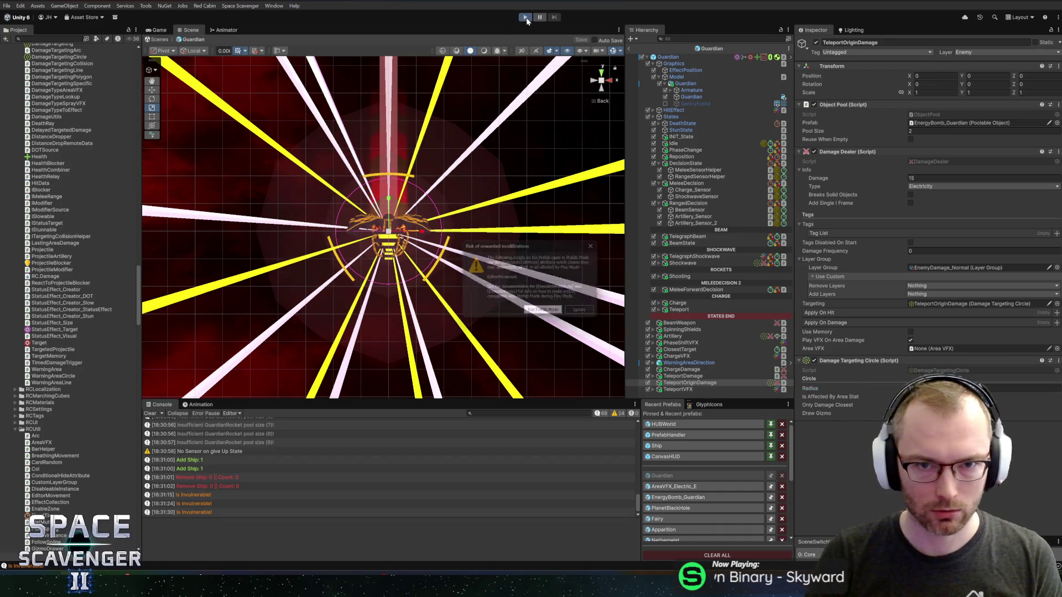
Run the play test, which logs radii 39 and 19.5, then return to DamageTargetingCircle.cs in Rider.
left_click(550, 313)
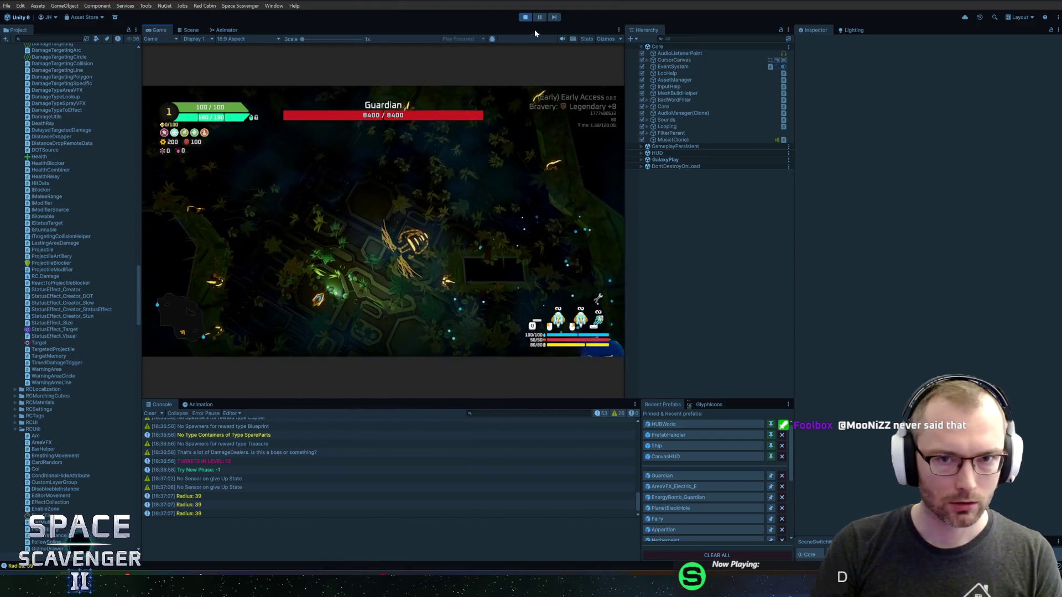
key("alt+Tab")
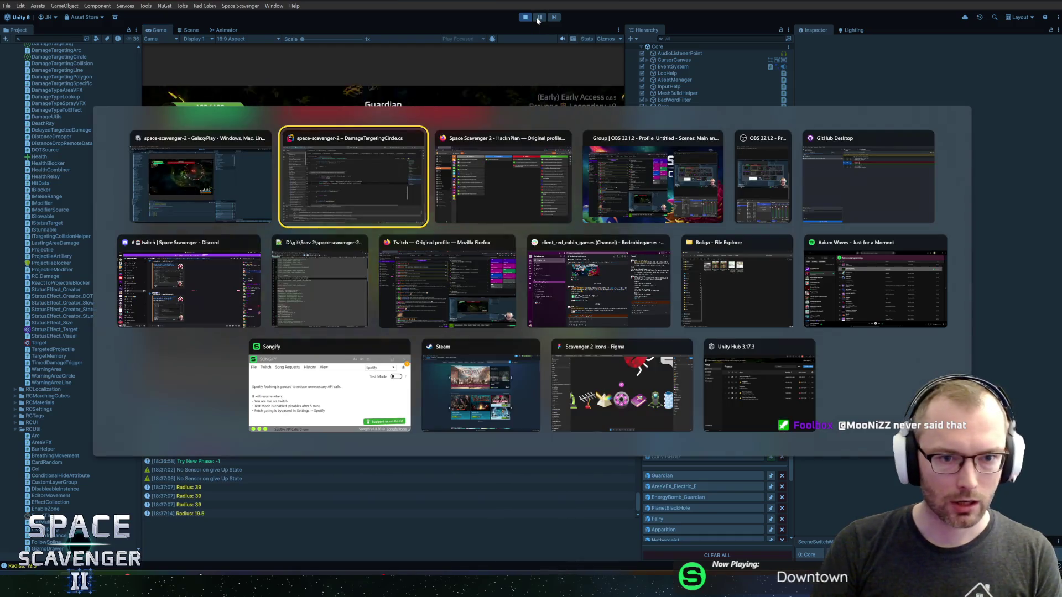
key("ctrl+1")
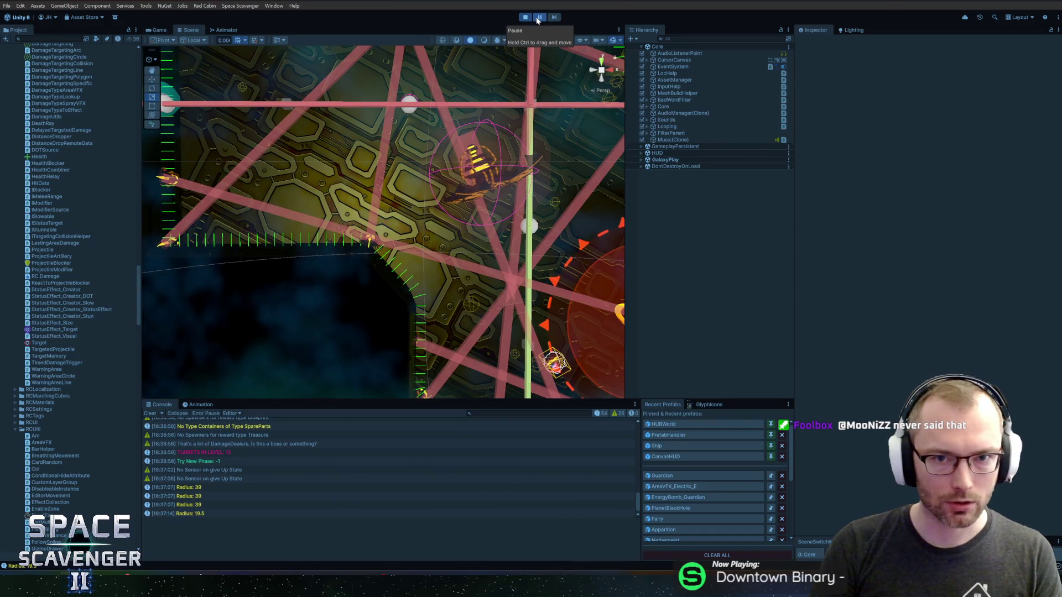
key("alt+Tab")
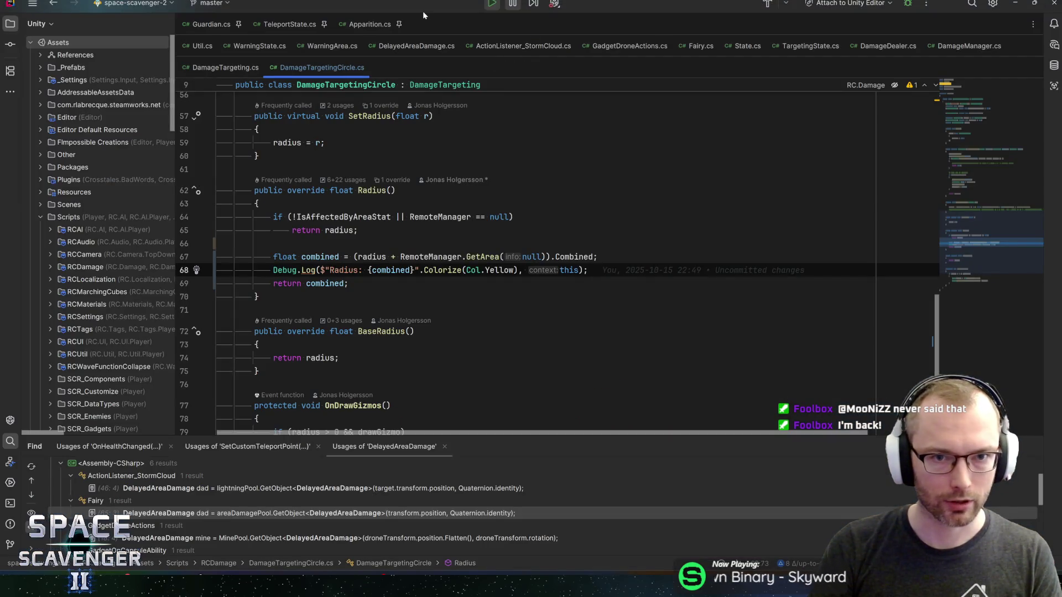
key("ctrl+n")
Open DamageManager, find 'areavfx', and set a breakpoint on the GetAreaVFX call at line 298.
type("damagemanager")
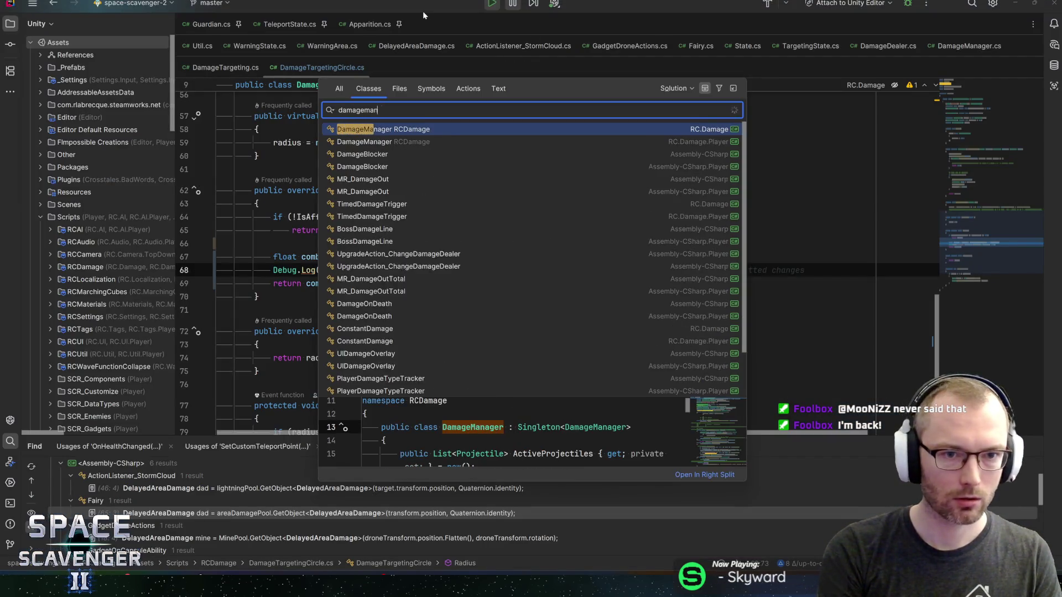
key("Return")
key("ctrl+f")
type("area")
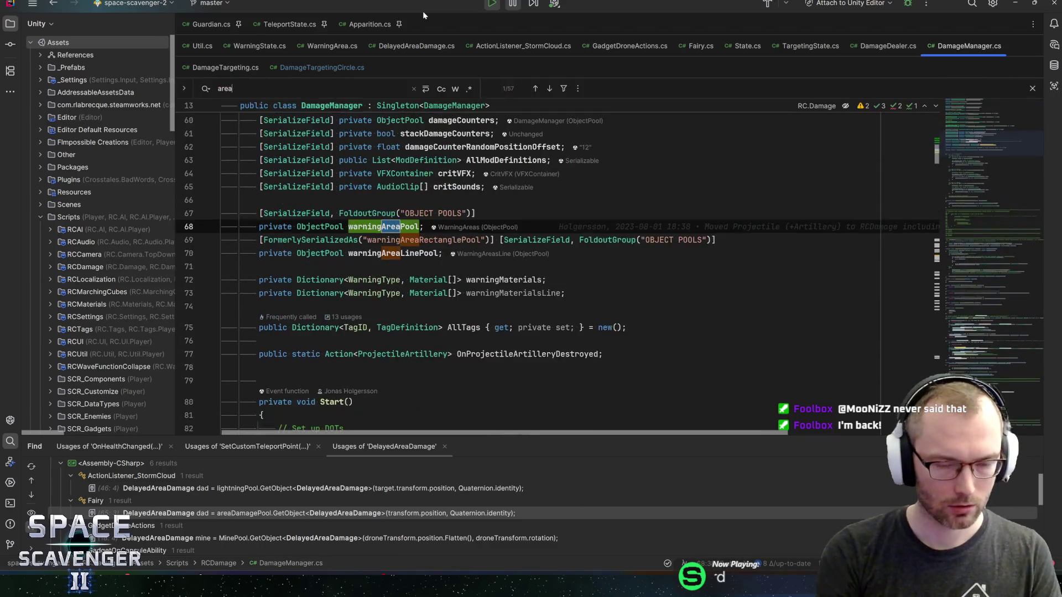
type("vfx")
left_click(317, 263)
key("ctrl+F8")
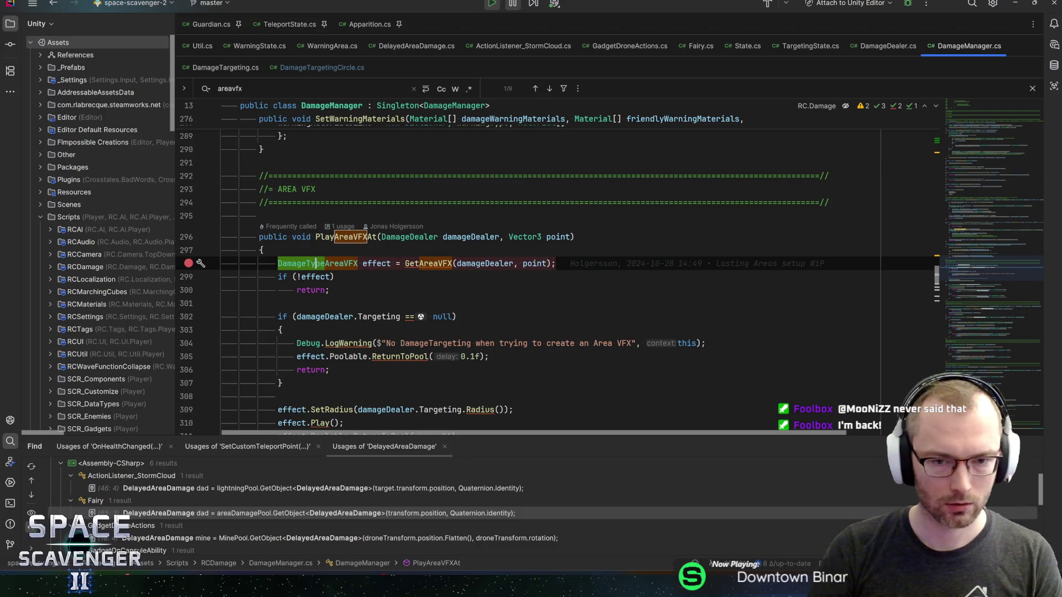
Set a breakpoint on the SetRadius call at line 309 and attach the debugger to the Unity Editor.
scroll(553, 266, "down", 1)
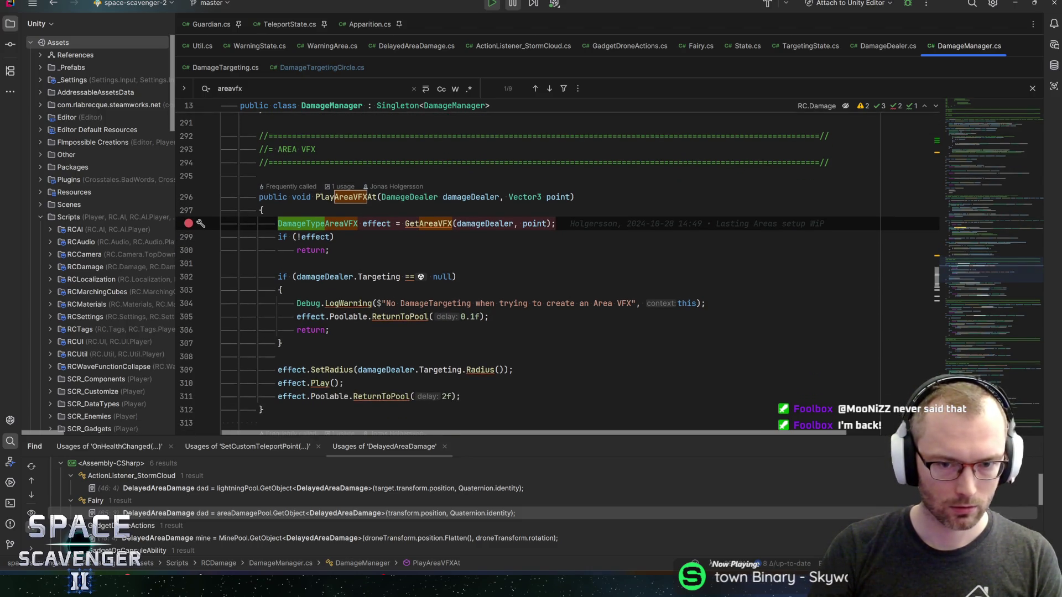
scroll(553, 265, "down", 1)
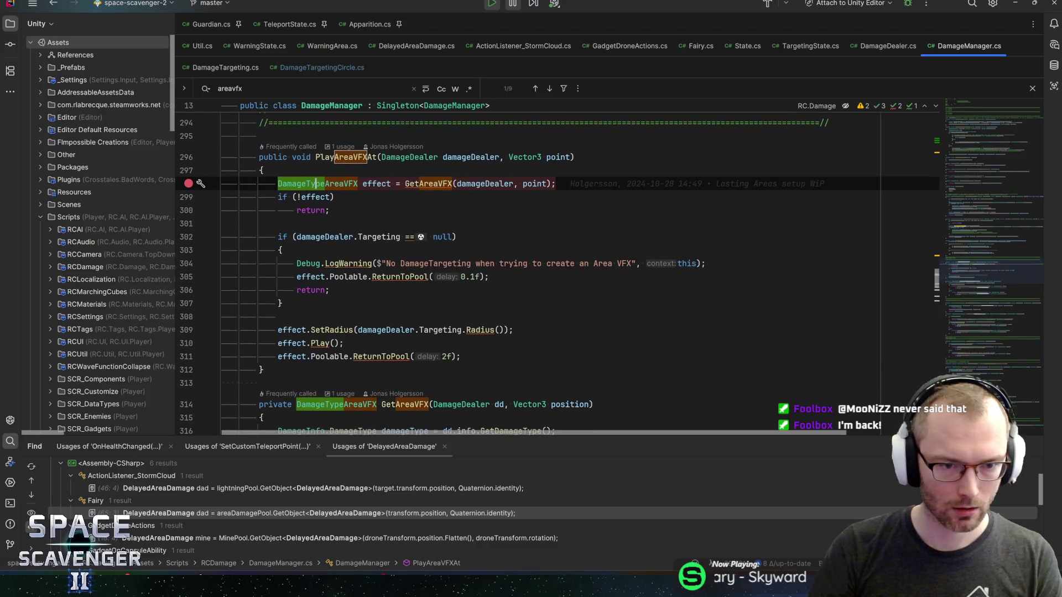
left_click(297, 329)
key("F9")
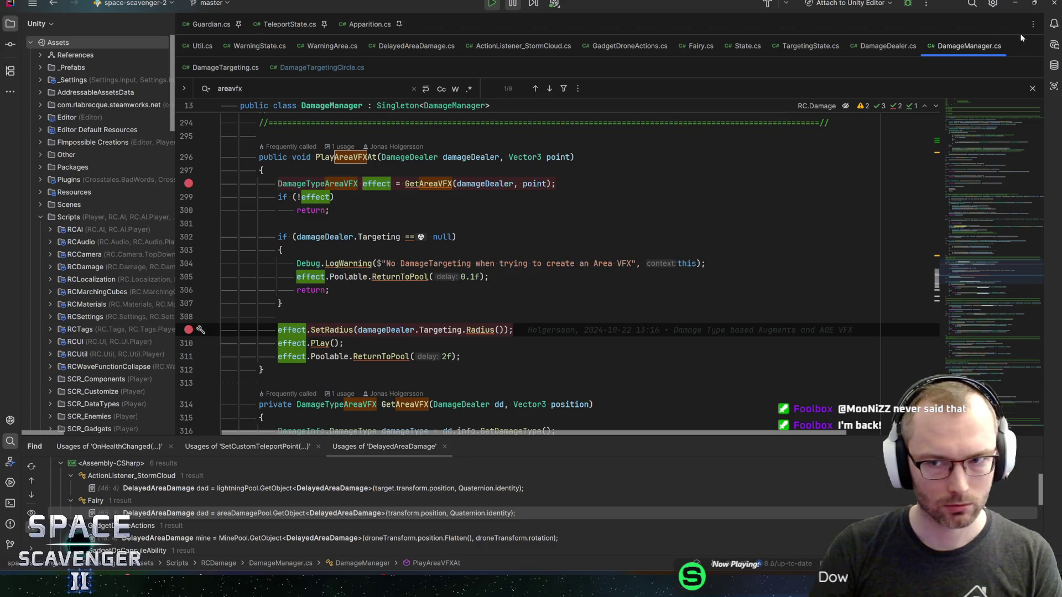
left_click(908, 3)
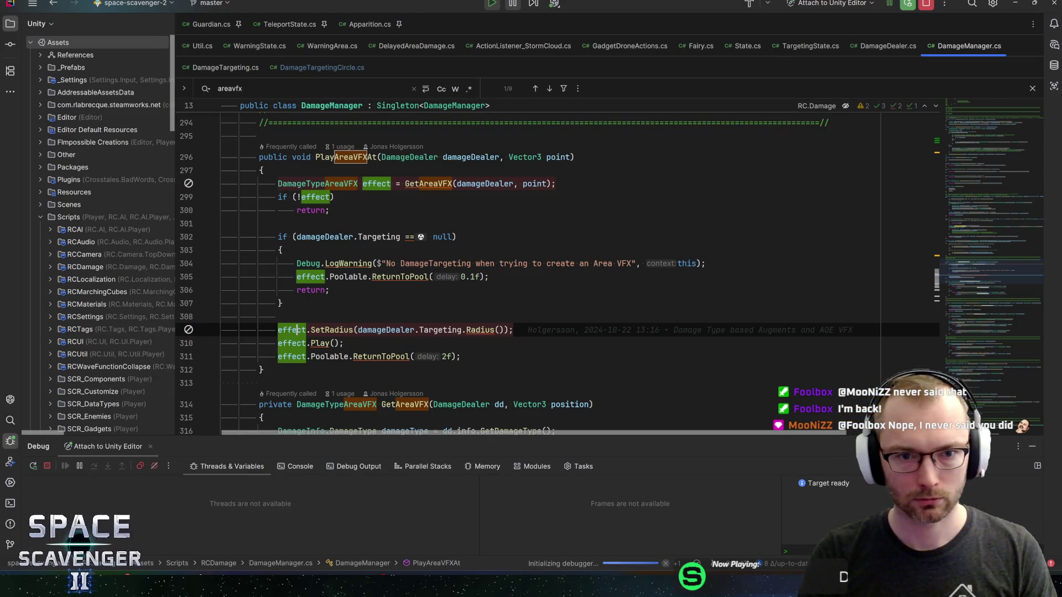
key("alt+Tab")
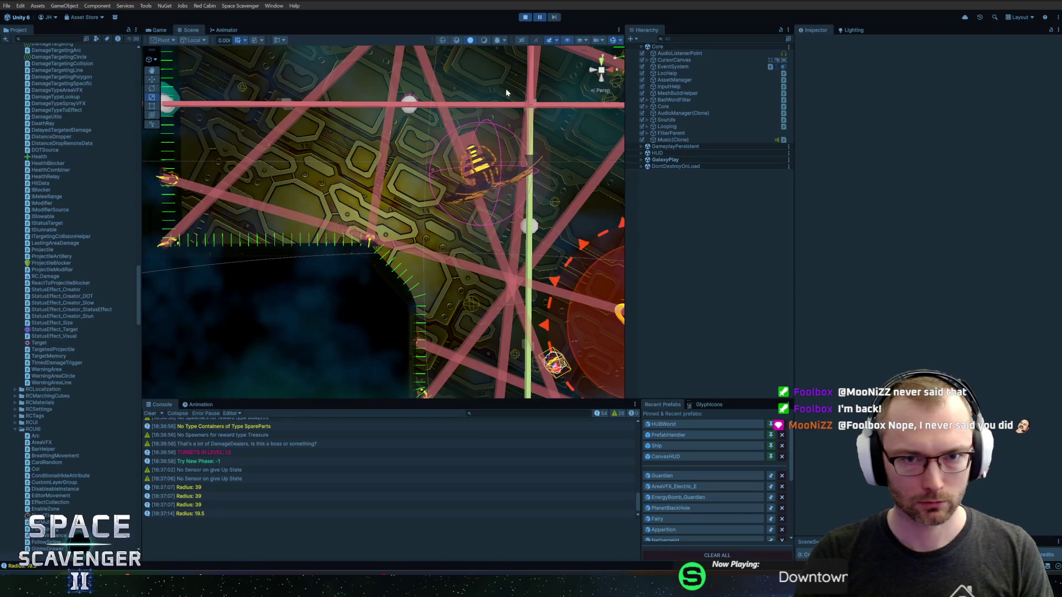
Unpause the game to hit the breakpoint, then step into DamageTypeAreaVFX.SetRadius, which receives radius 19.5.
left_click(540, 19)
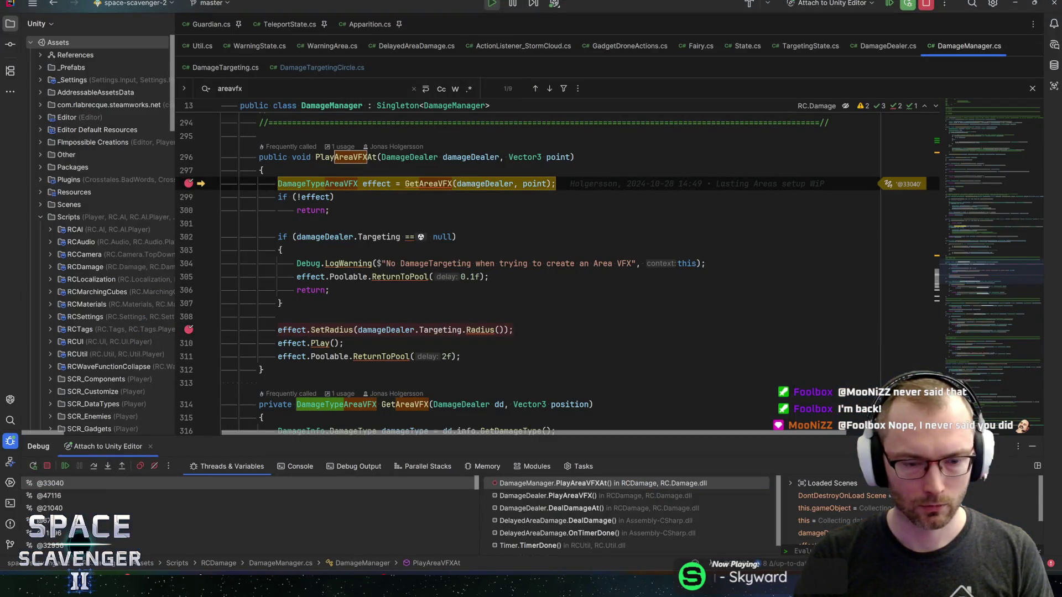
key("F10")
key("F10")
key("F10")
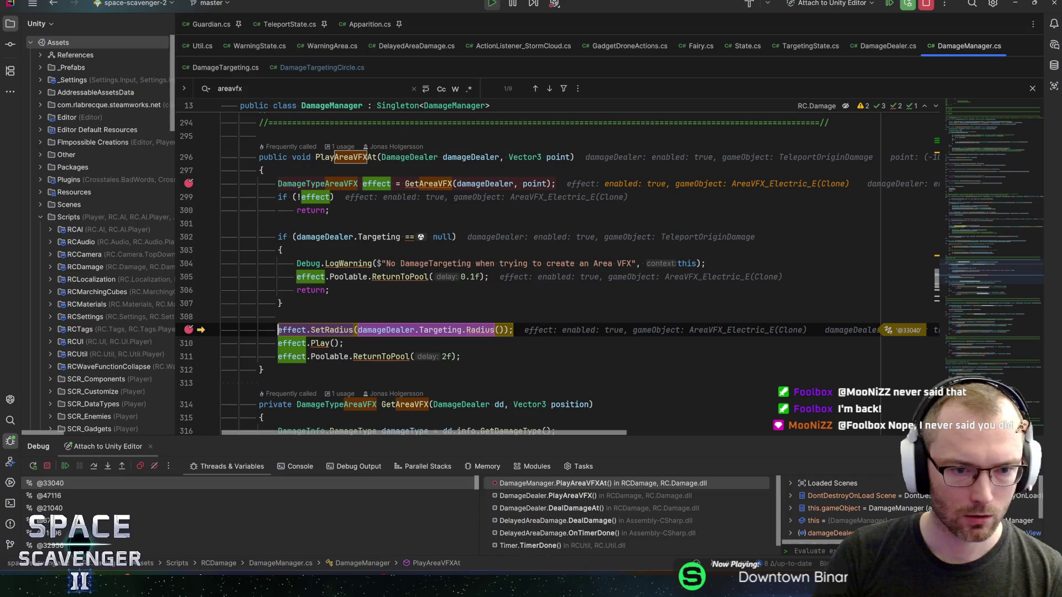
key("F11")
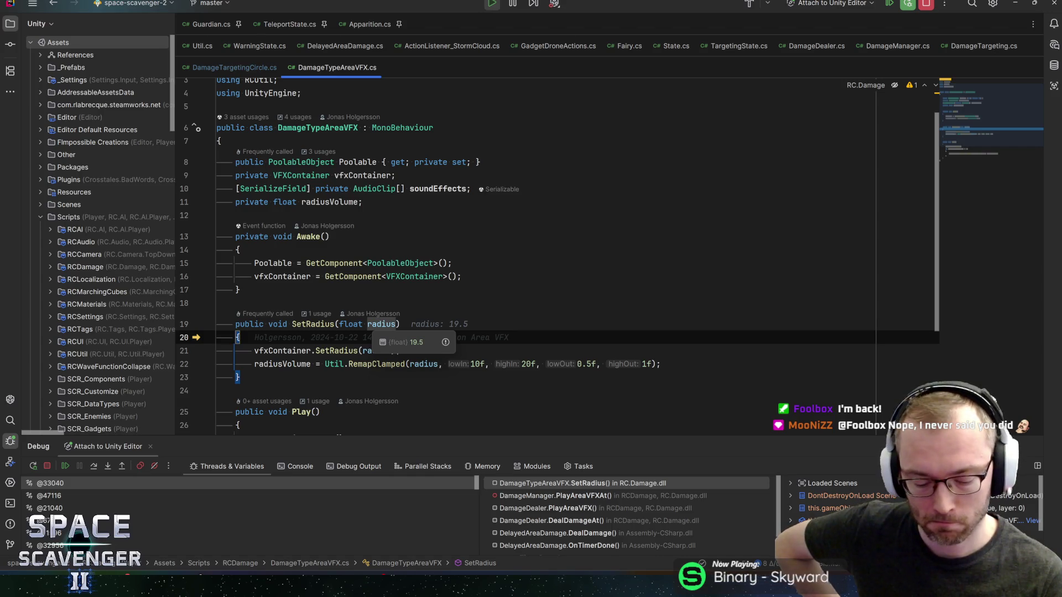
Step through SetRadius to confirm radius 19.5 produces a radiusVolume of 0.975.
key("F10")
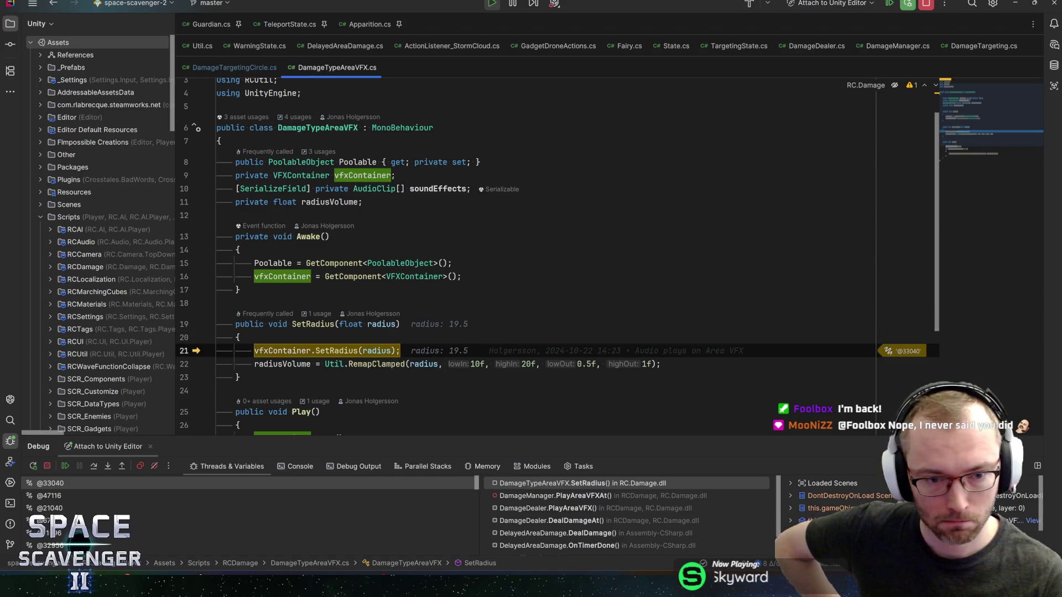
key("F10")
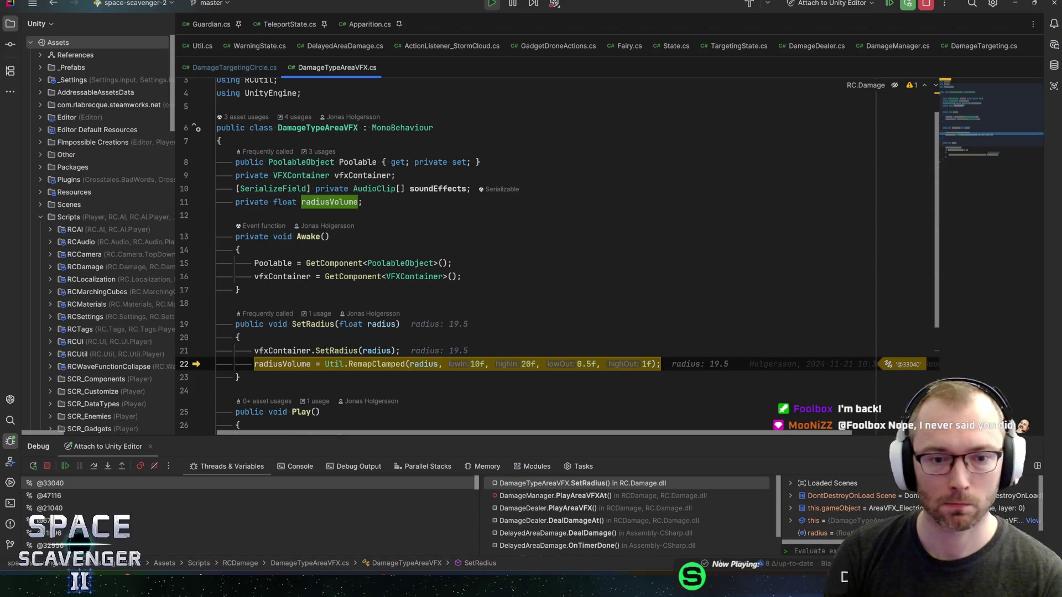
mouse_move(377, 350)
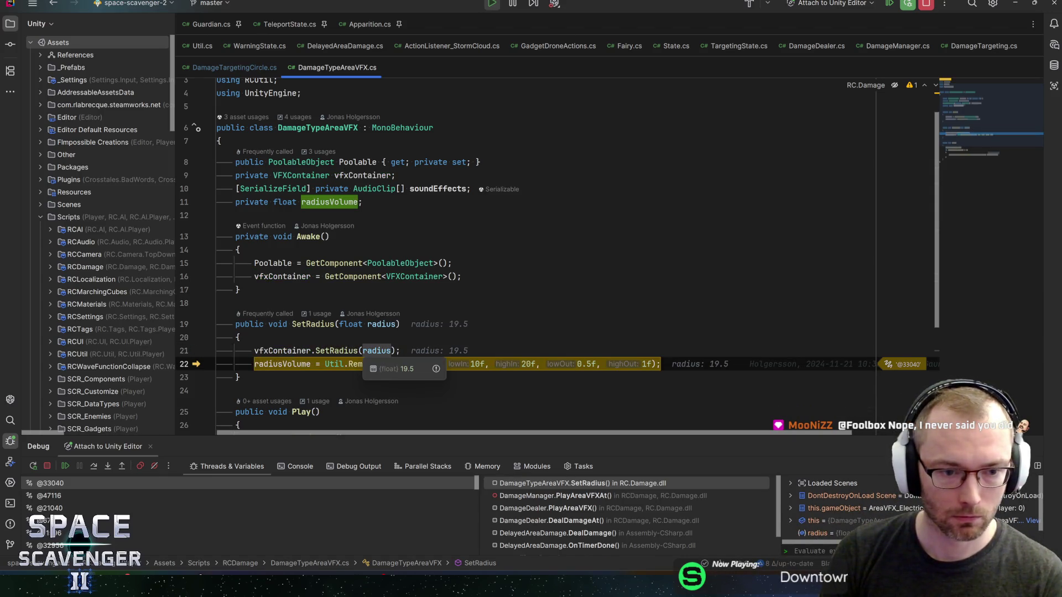
mouse_move(282, 351)
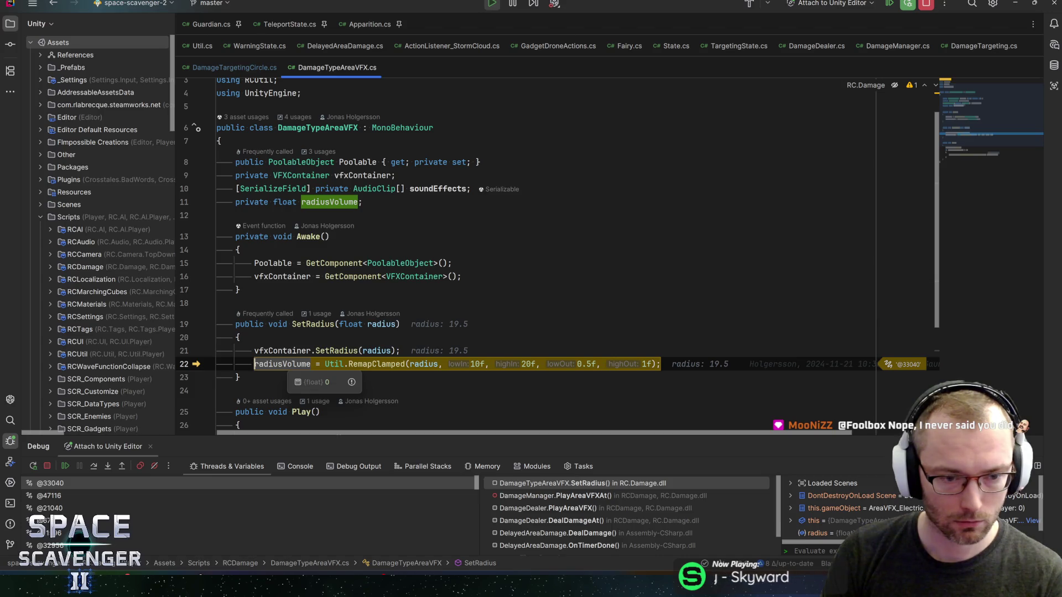
key("F10")
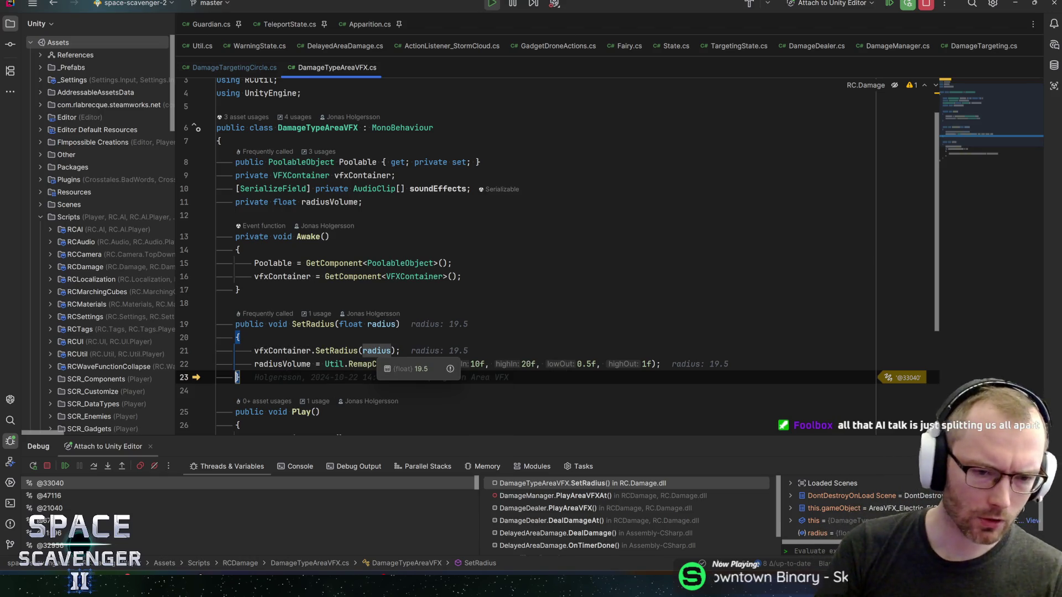
Resume execution from Rider and bring the Unity editor back to the front.
key("F9")
key("alt+Tab")
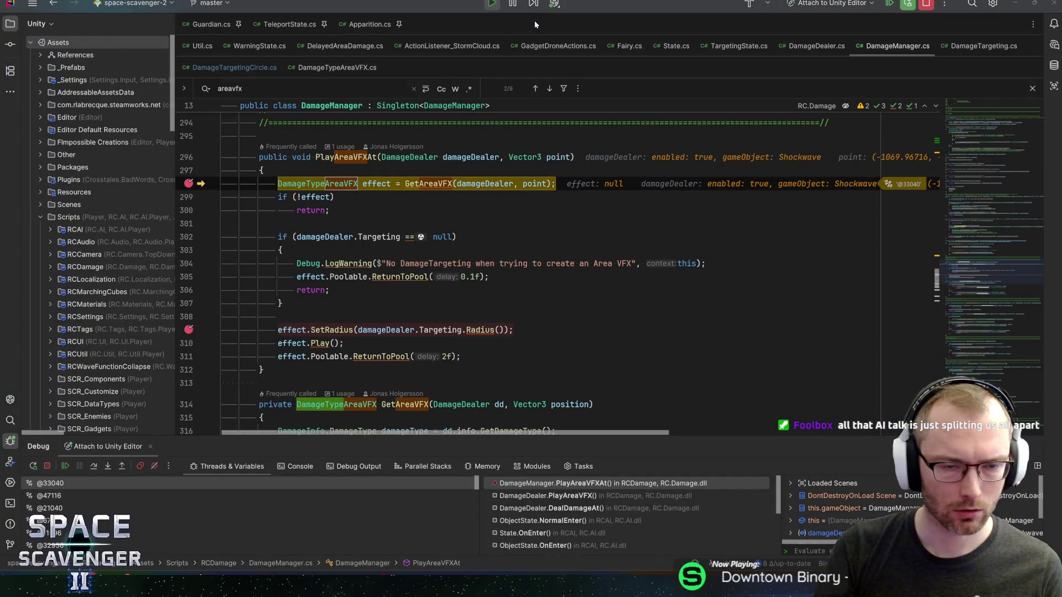
left_click_drag(536, 18, 583, 64)
key("alt+Tab")
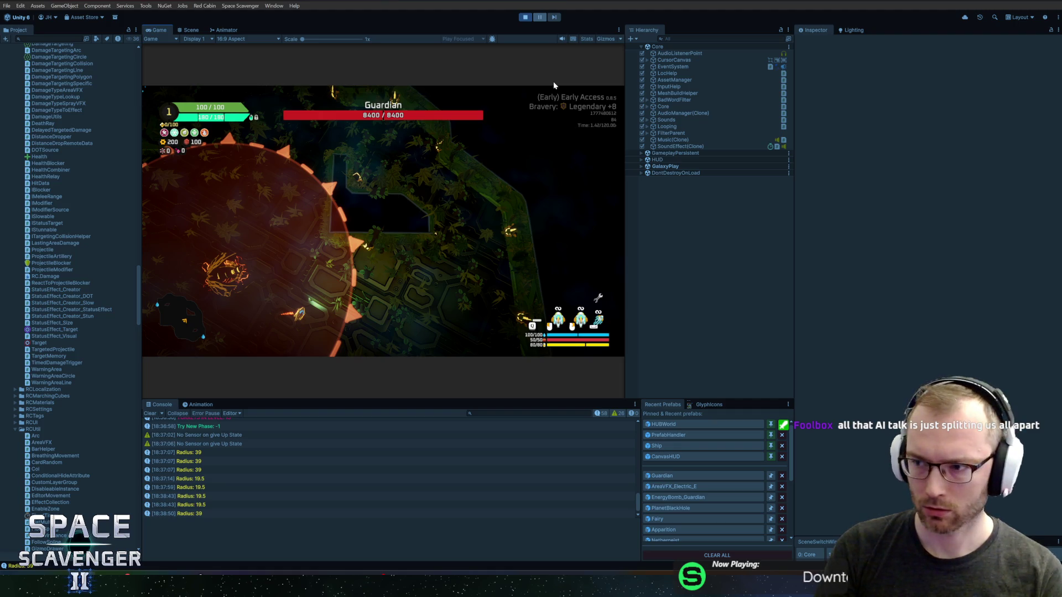
Unpause the Guardian fight, let it run, then pause it and switch to the Scene view.
left_click(541, 20)
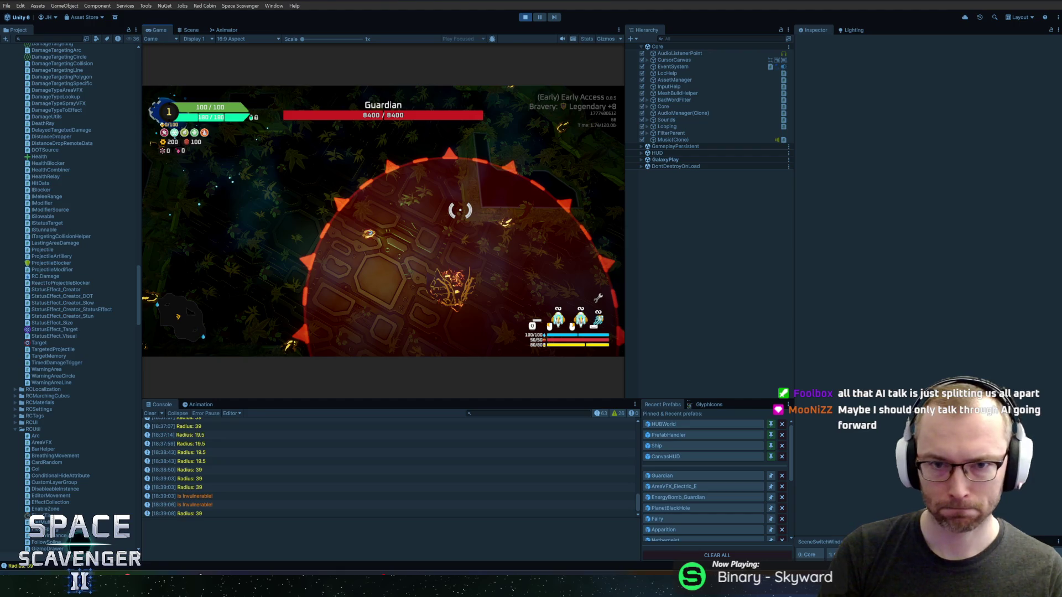
key("super")
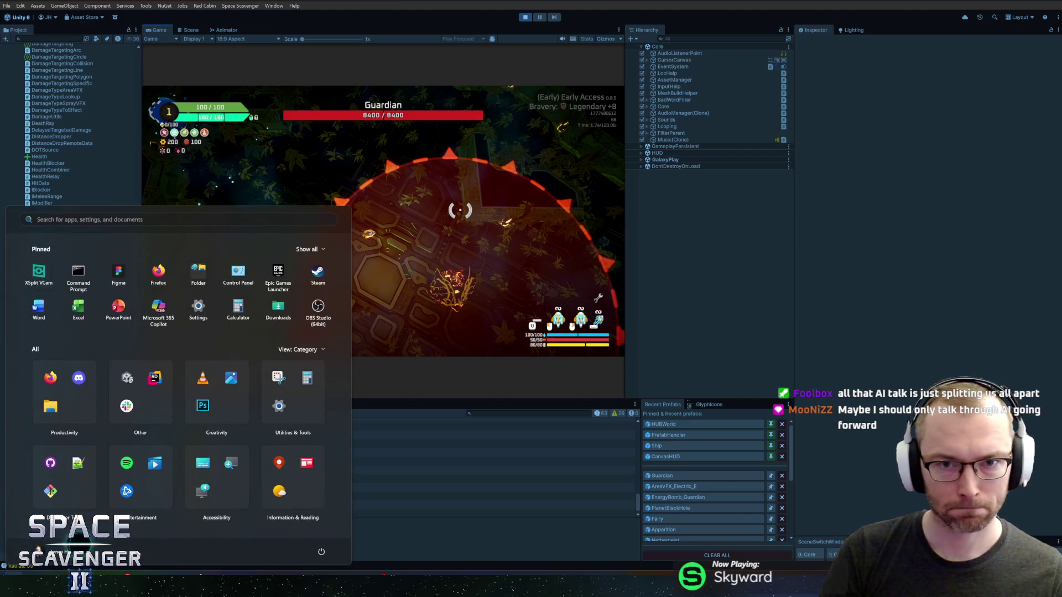
key("super")
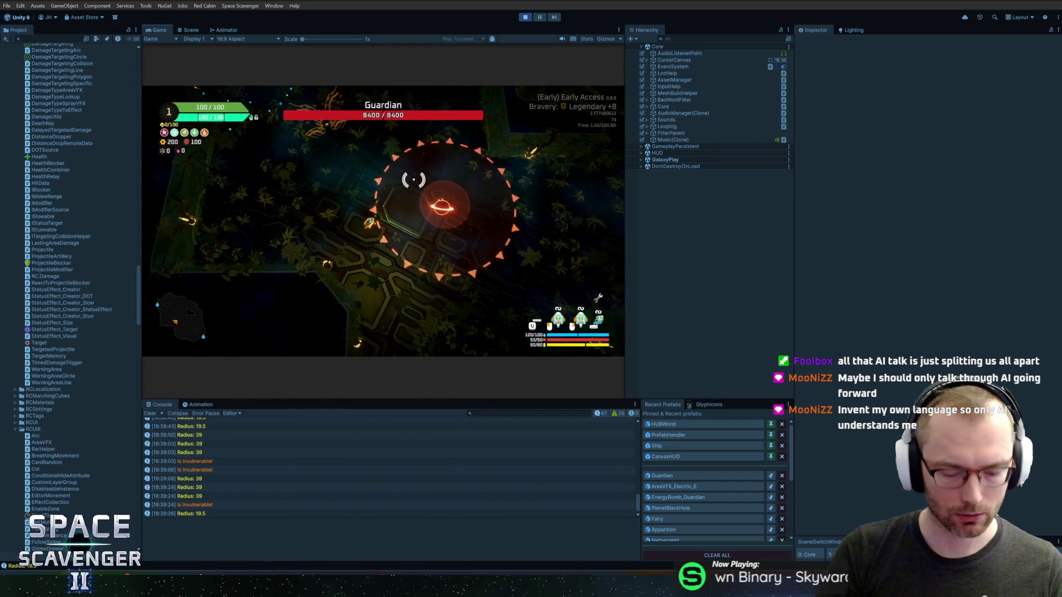
key("ctrl+shift+p")
key("ctrl+1")
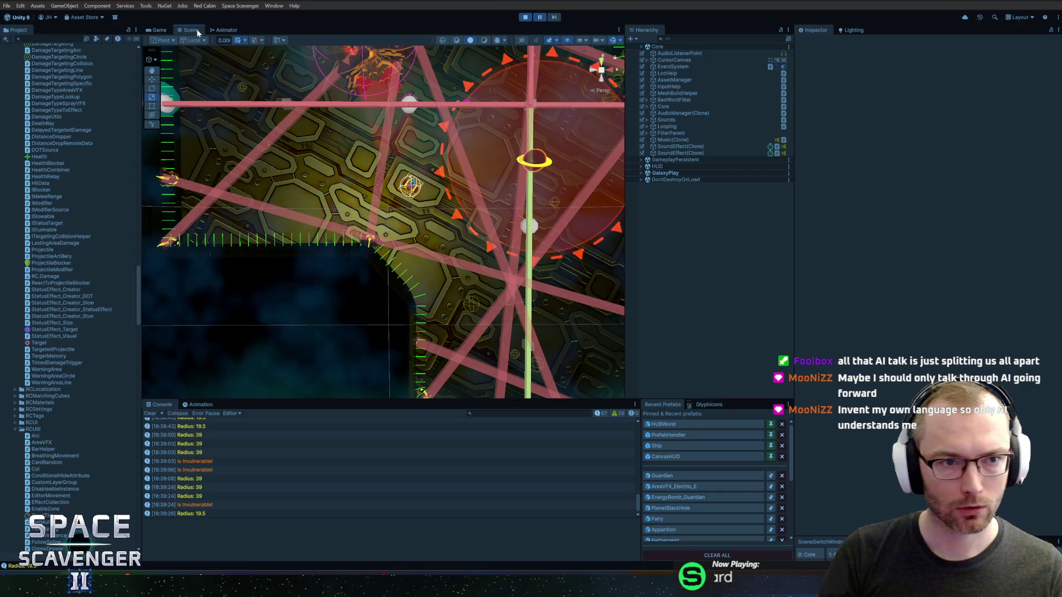
Frame-step the paused game until the electric area burst appears, then select it in the scene.
left_click_drag(464, 131, 304, 205)
left_click(559, 20)
left_click(559, 20)
left_click(558, 20)
left_click(558, 21)
left_click(558, 21)
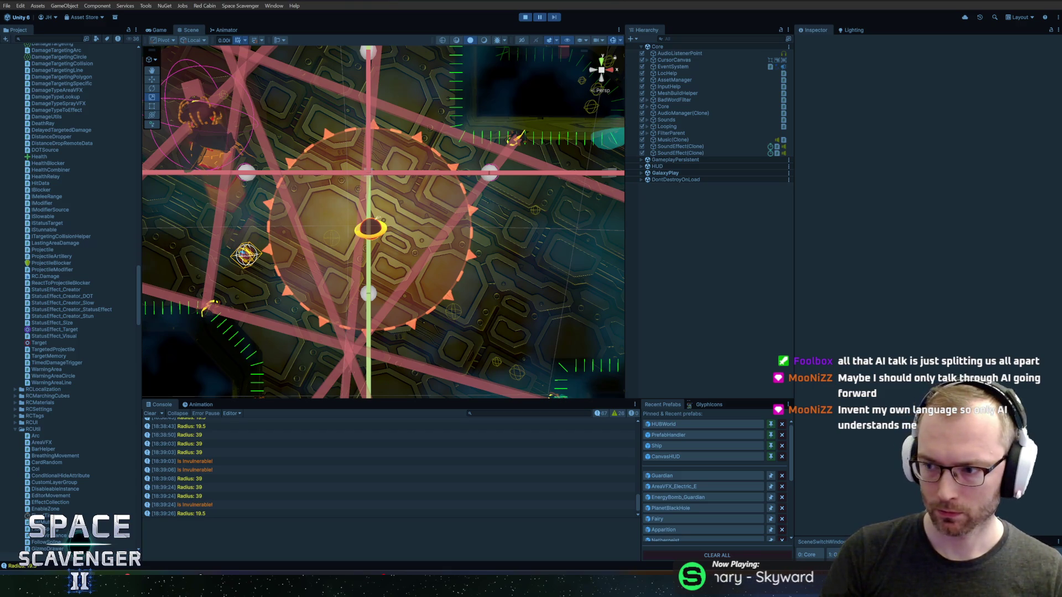
left_click(558, 21)
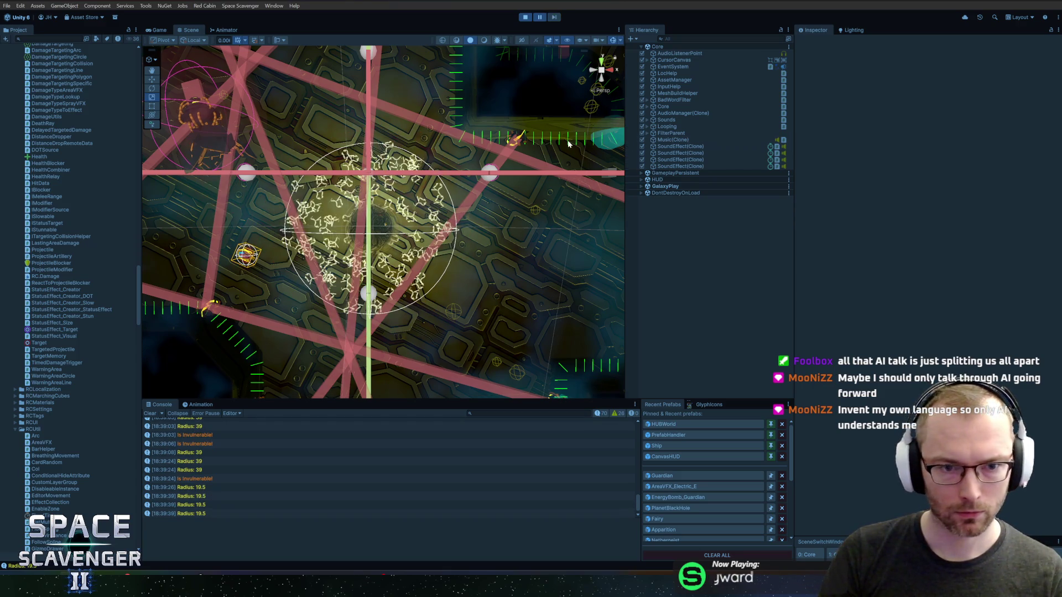
scroll(375, 238, "up", 5)
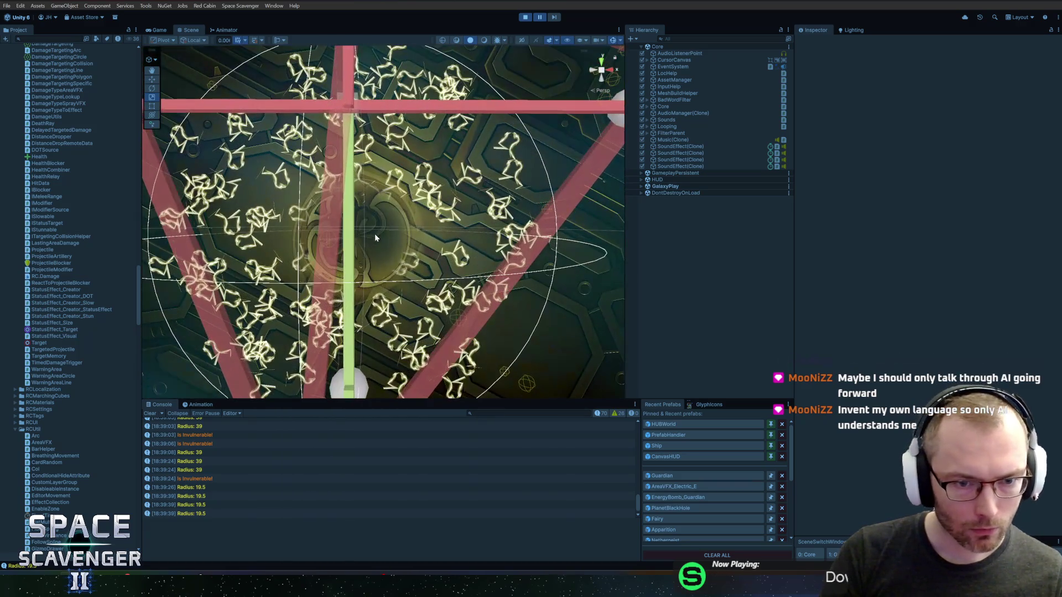
left_click(343, 255)
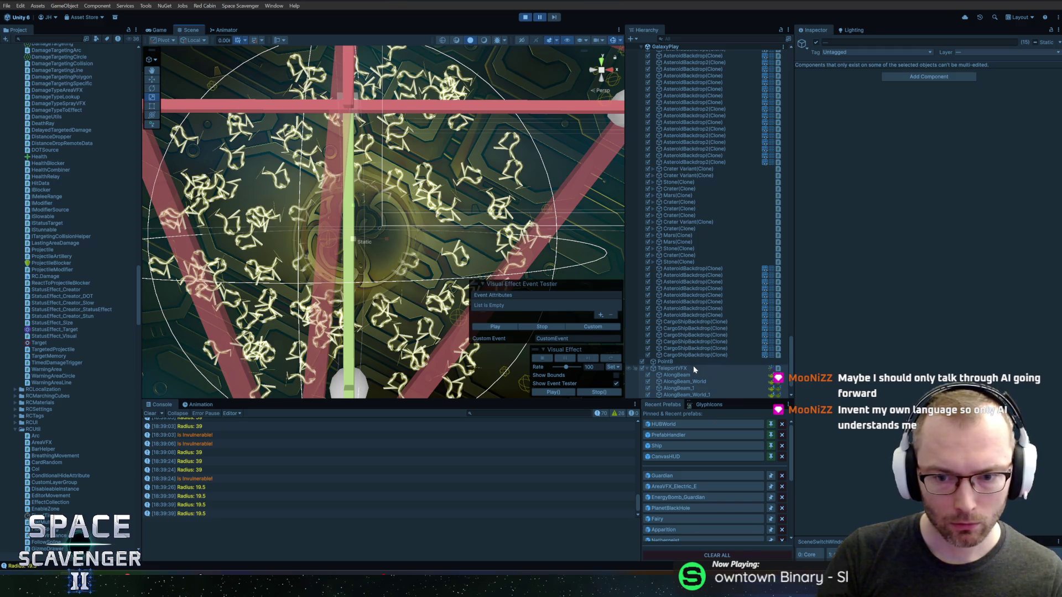
Inspect TeleportVFX and the EnergyBomb_Guardian(Clone) object with its VFX child.
scroll(693, 366, "down", 2)
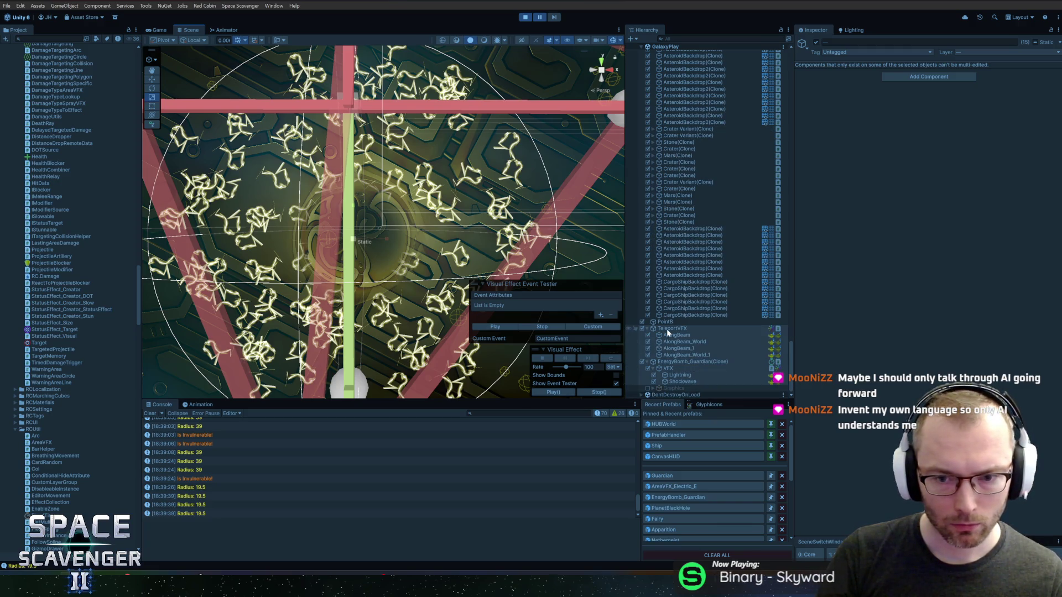
left_click(691, 330)
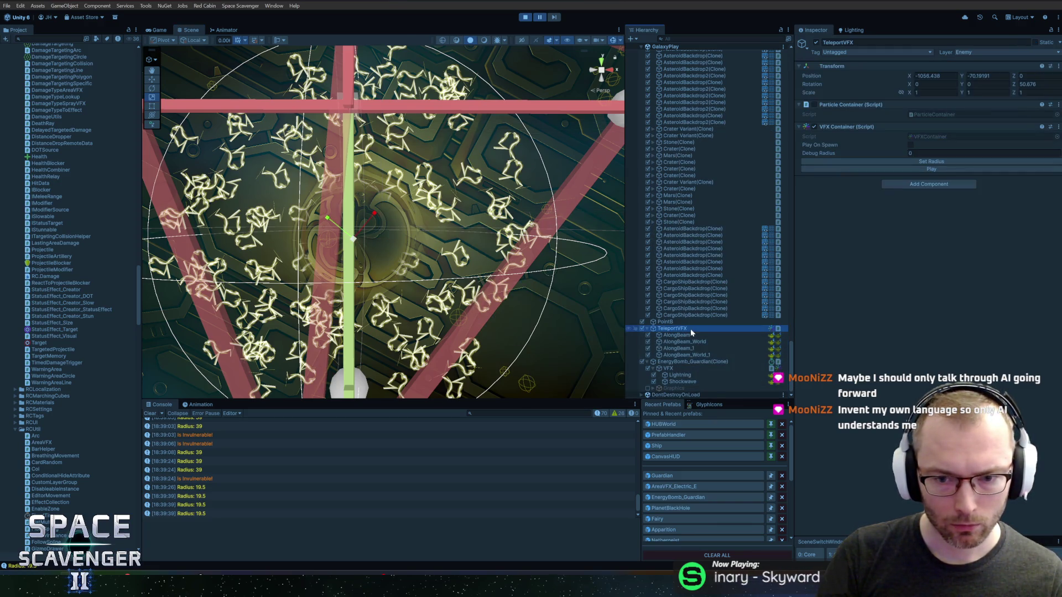
left_click(685, 368)
left_click(692, 363)
left_click(691, 366)
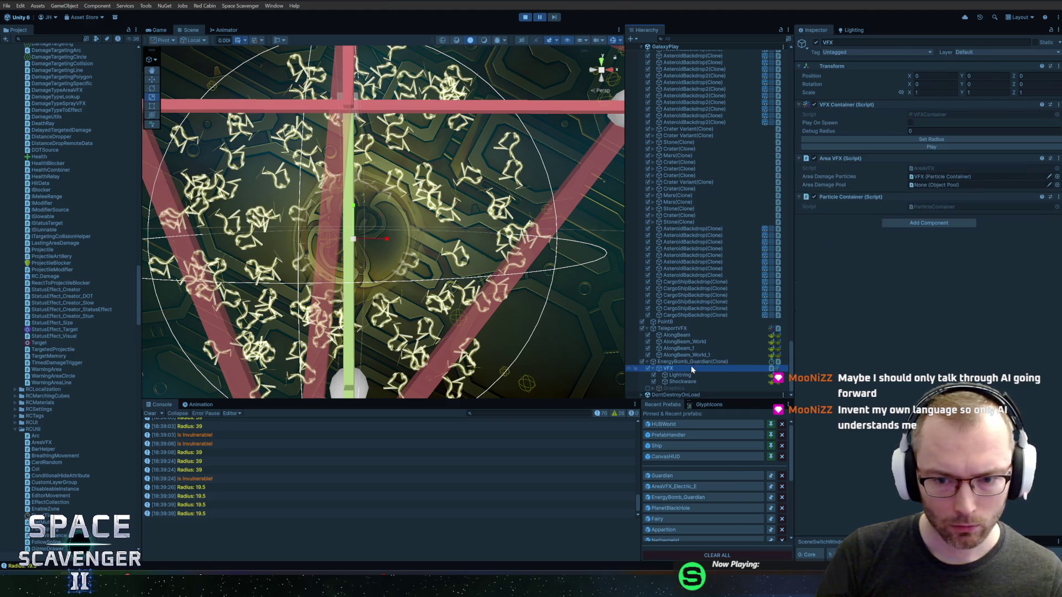
left_click(680, 362)
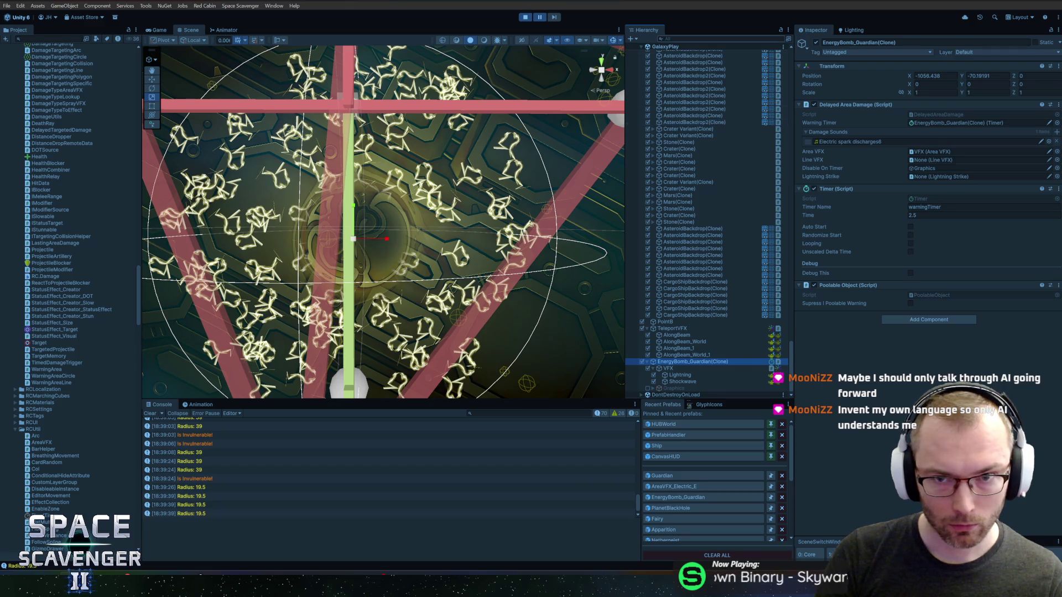
Filter the Hierarchy for 'areavfx_ele' and select AreaVFX_Electric_E(Clone), showing Gizmo Drawer radius 20.
key("ctrl+f")
type("areavfx_")
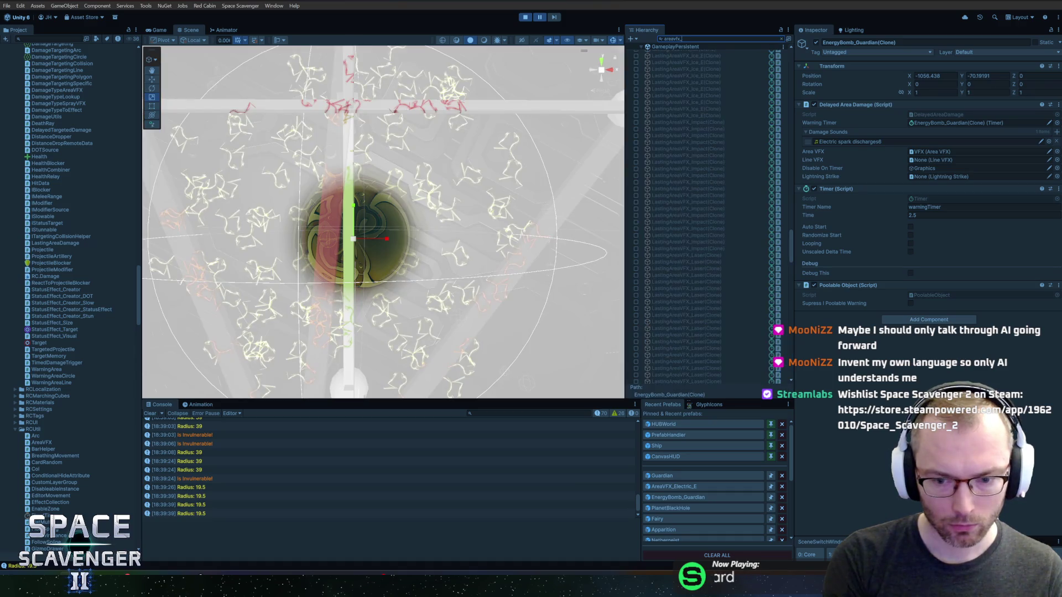
type("electr")
left_click(665, 147)
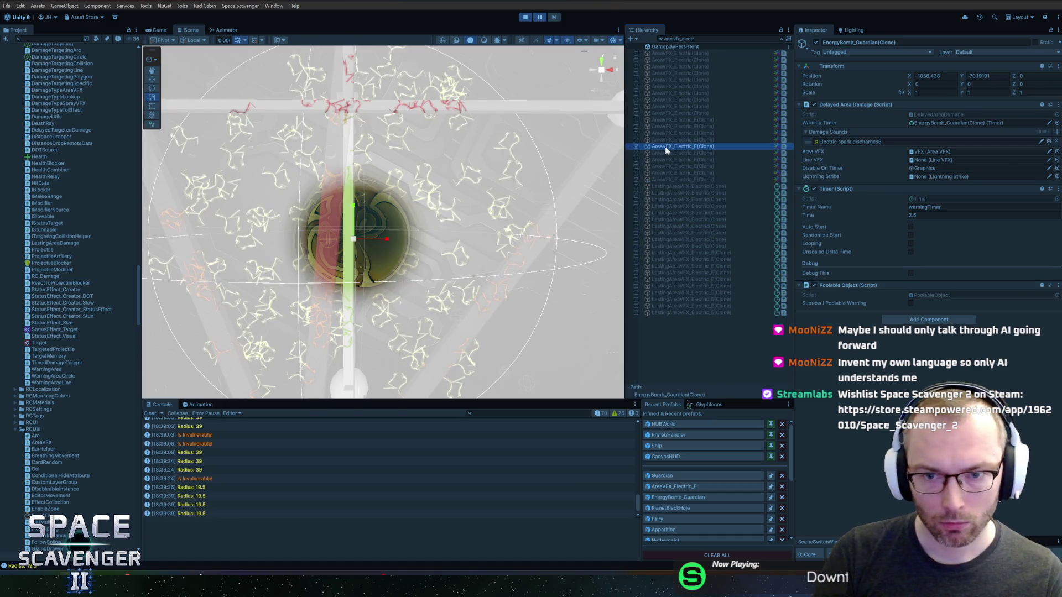
key("Escape")
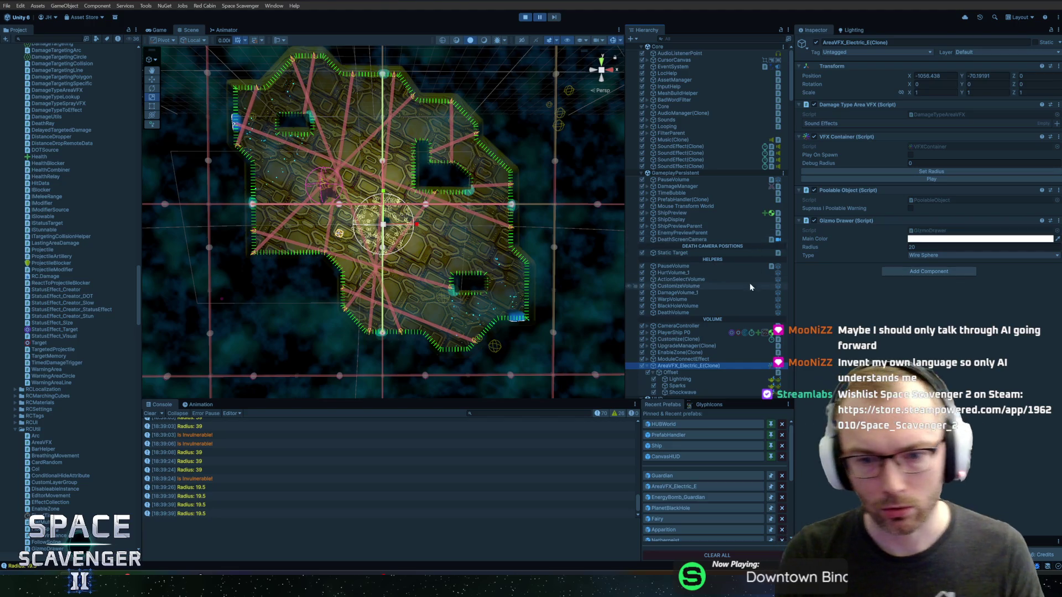
Frame the electric effect, drag its Gizmo Drawer radius from 20 to about 19.7, and resume play.
key("f")
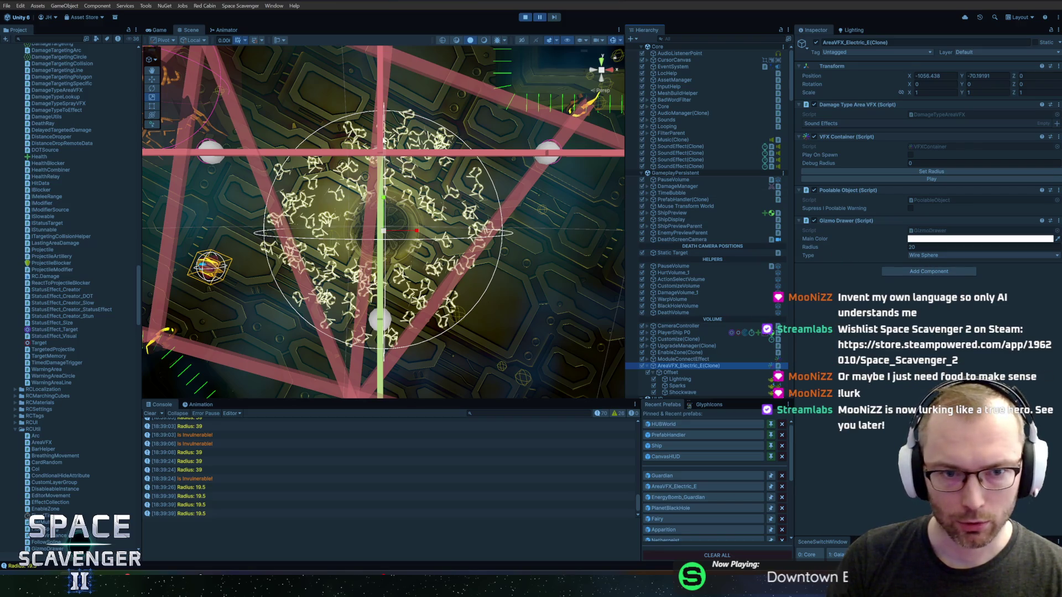
left_click_drag(882, 250, 893, 252)
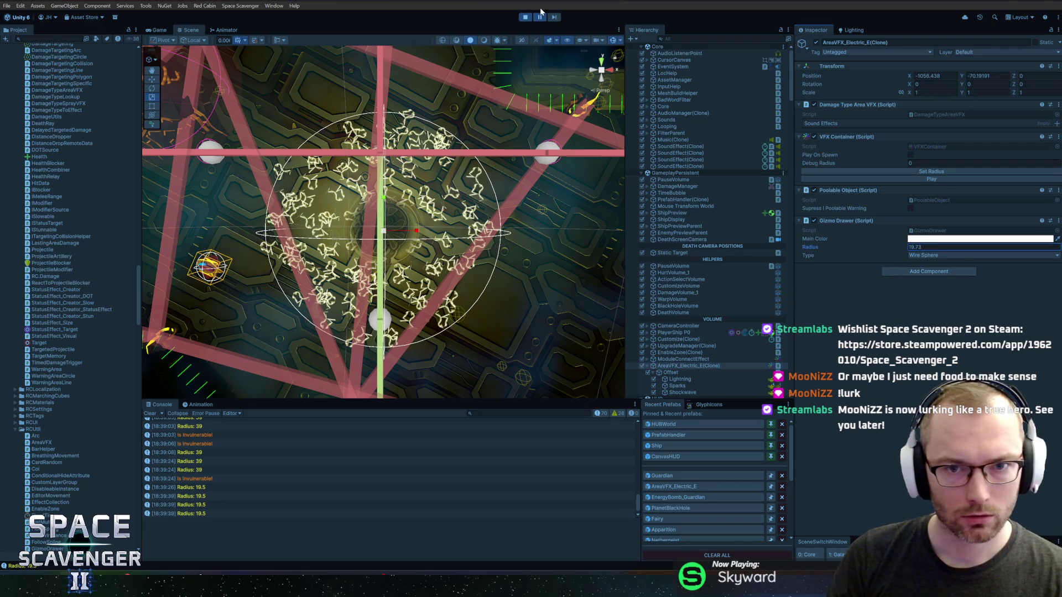
left_click(540, 17)
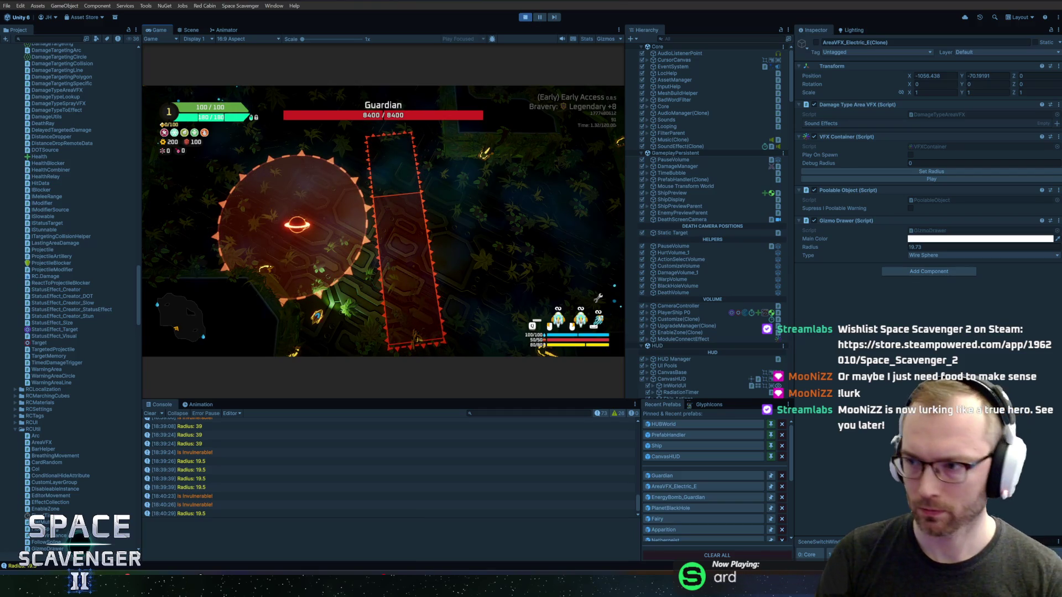
Continue execution until PlayAreaVFXAt stops at line 298 for the TeleportOriginDamage dealer.
key("F5")
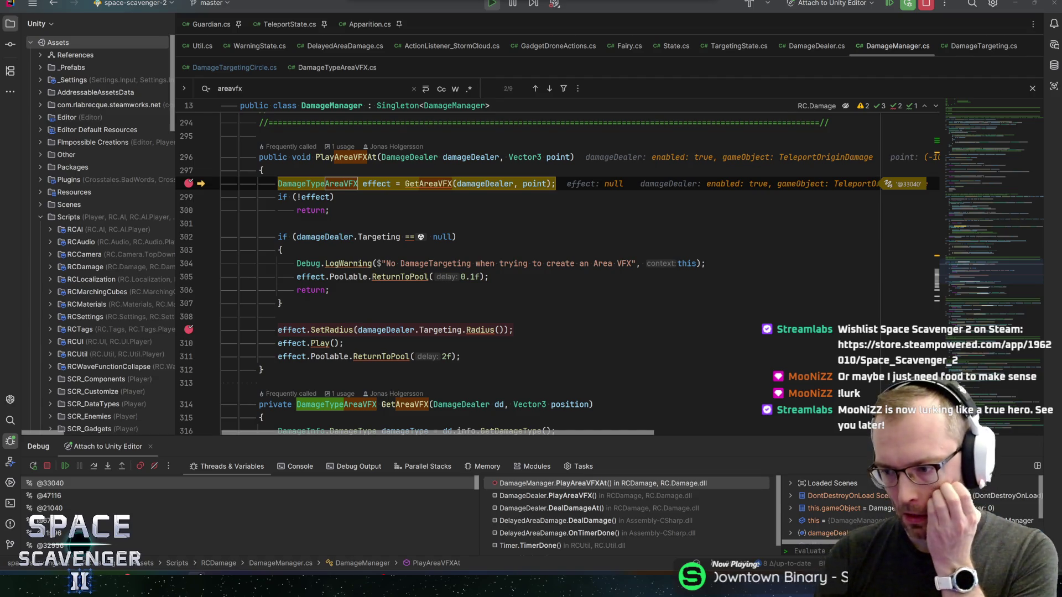
Confirm the played effect is AreaVFX_Electric_E(Clone), resume from the debugger, and return to Unity.
key("F5")
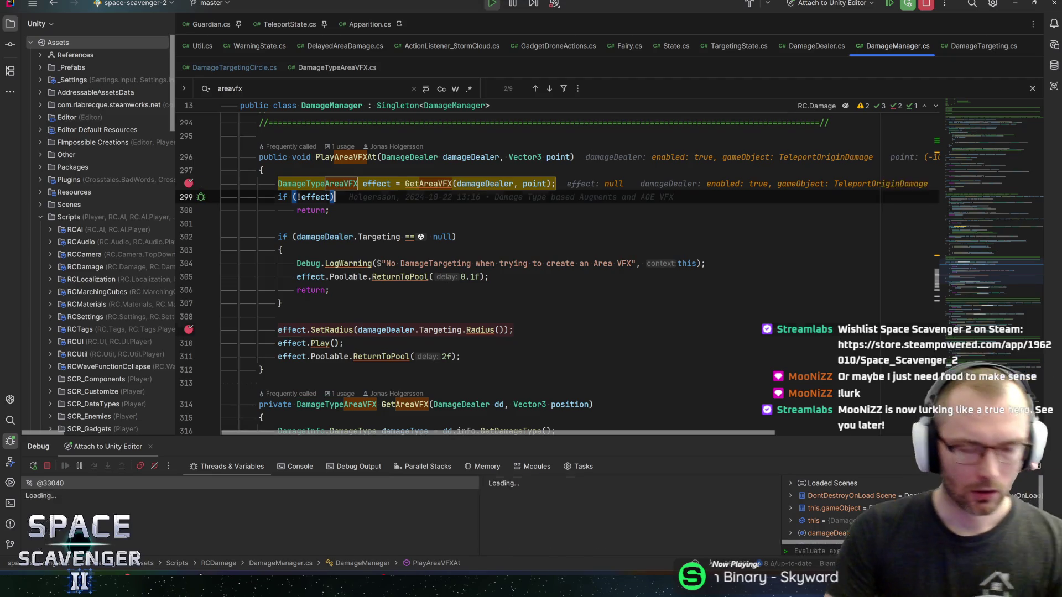
key("F5")
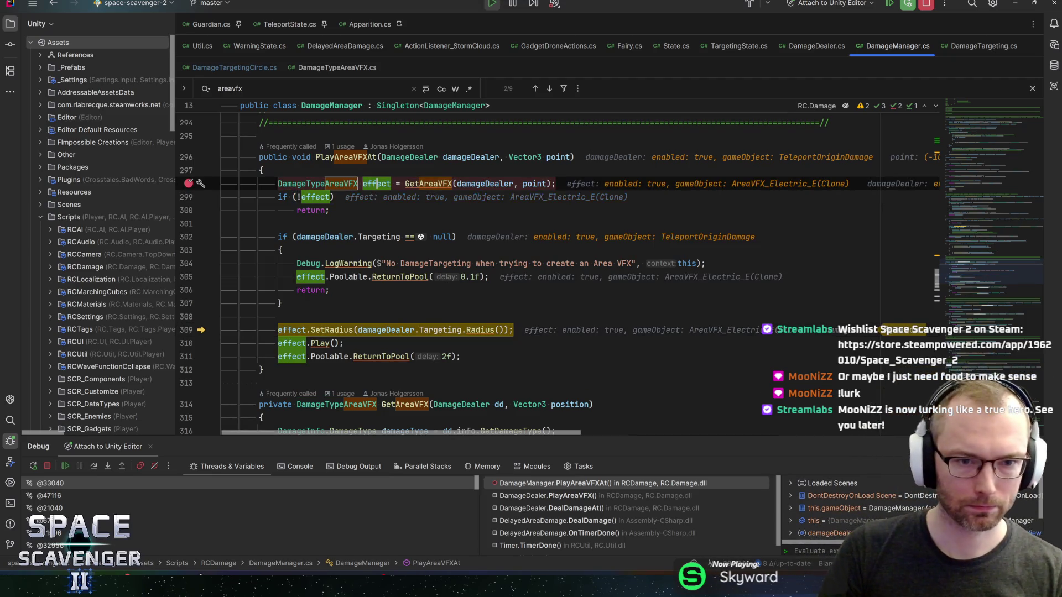
left_click(376, 184)
key("alt+Tab")
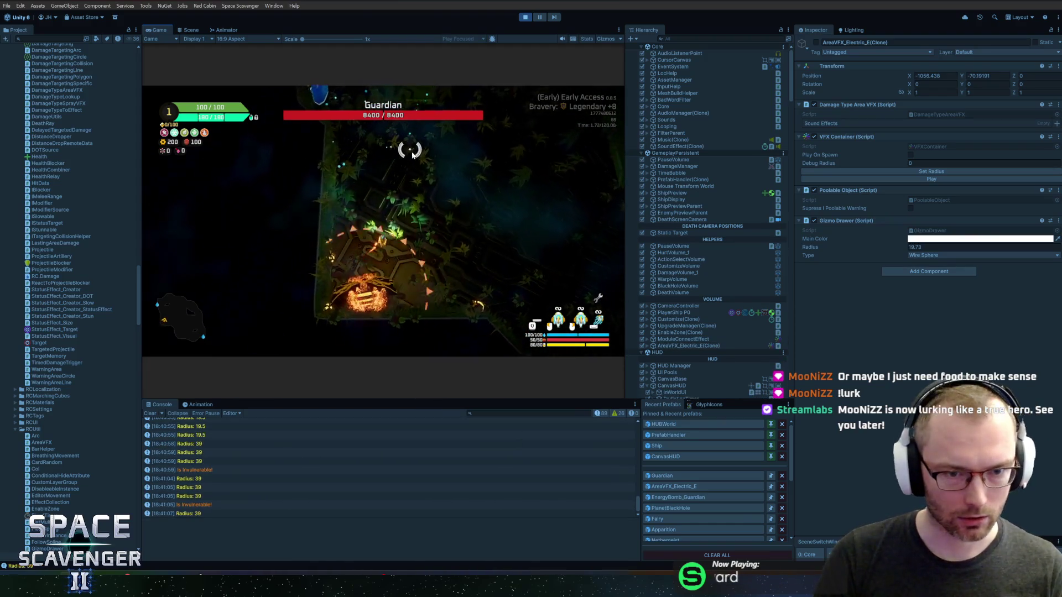
Switch Unity to the Scene view and frame the electric area effect.
key("ctrl+1")
key("f")
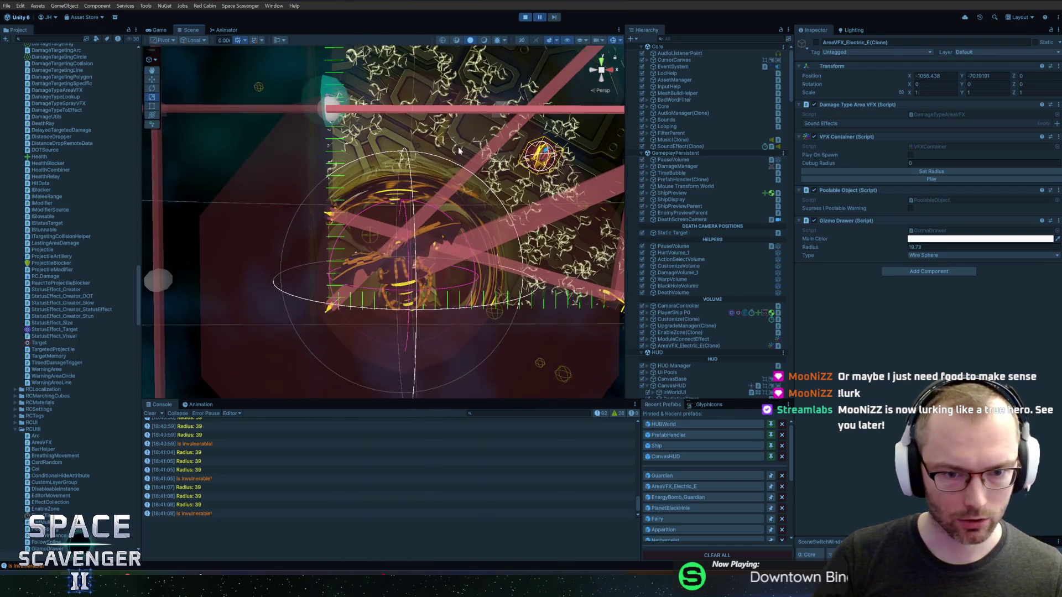
key("ctrl+f")
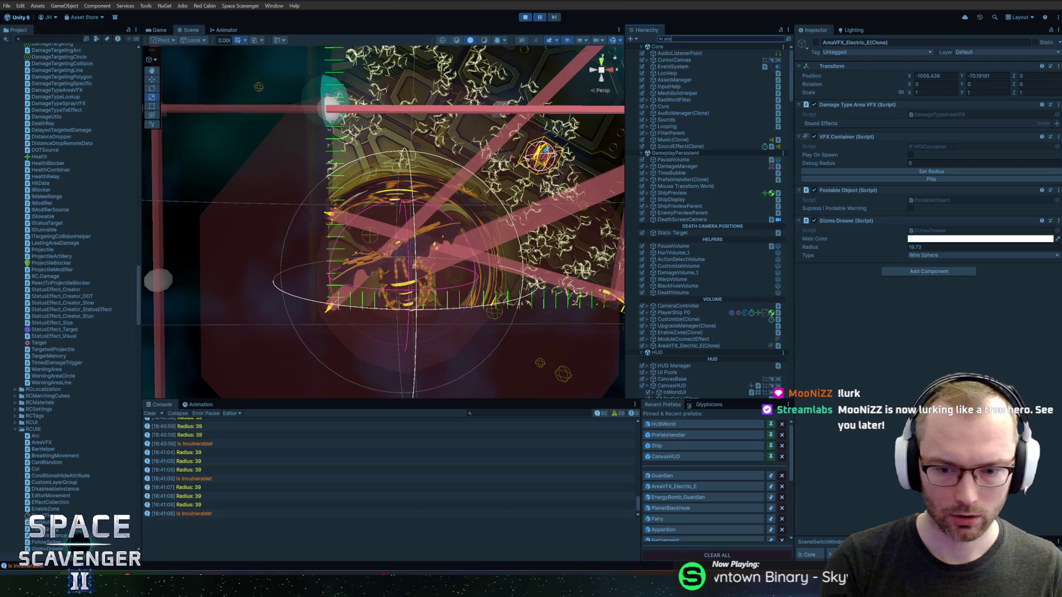
Filter for 'avfx_el', frame AreaVFX_Electric_E(Clone), orbit the view, and expand it to reveal Offset.
type("avfx_")
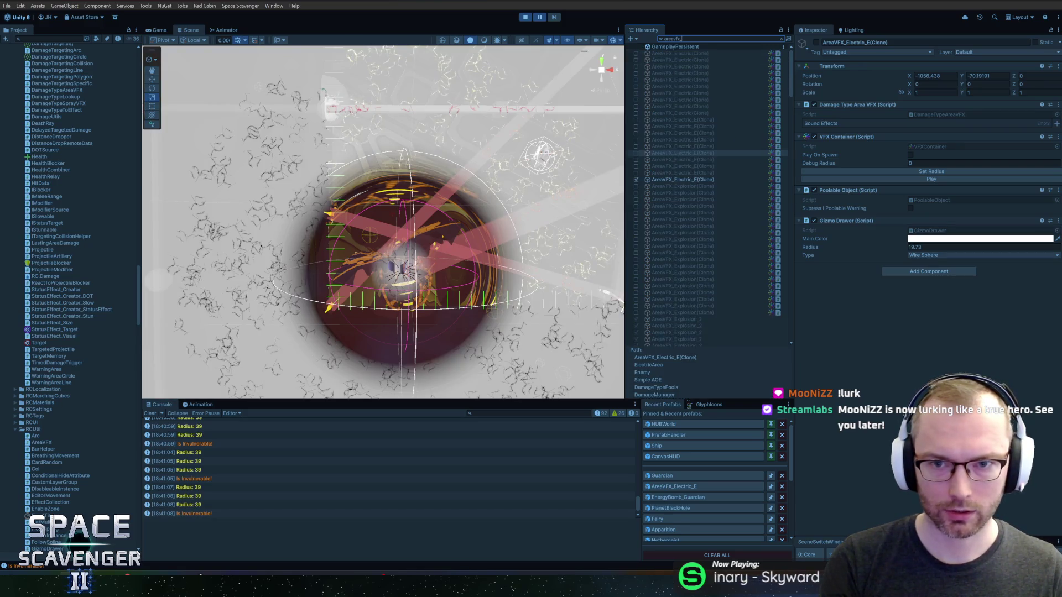
type("el")
left_click(696, 147)
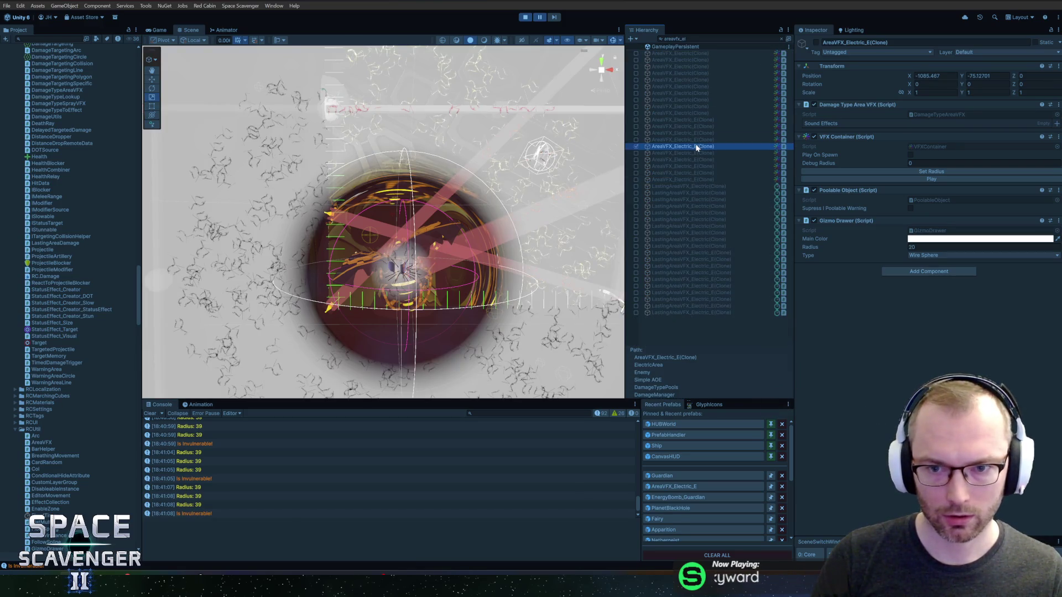
key("f")
scroll(426, 214, "up", 4)
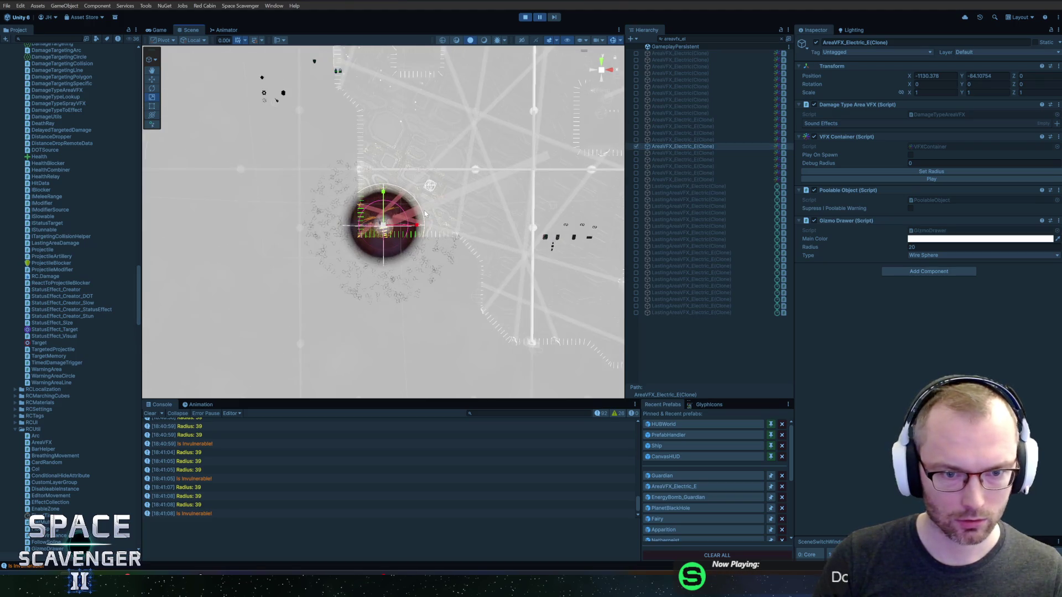
left_click(781, 38)
scroll(383, 191, "down", 3)
scroll(383, 191, "down", 5)
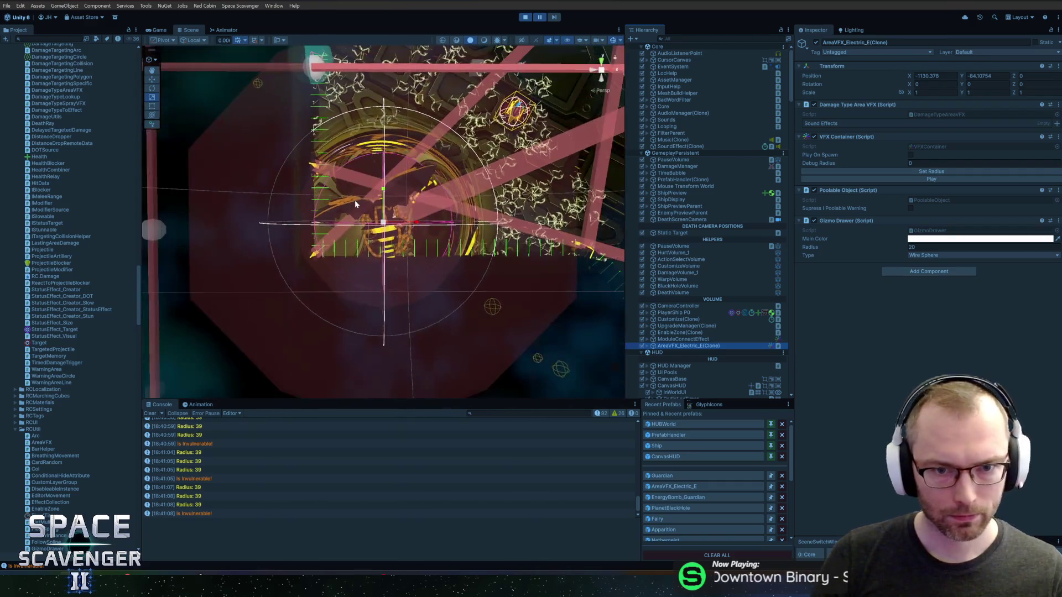
scroll(409, 152, "up", 2)
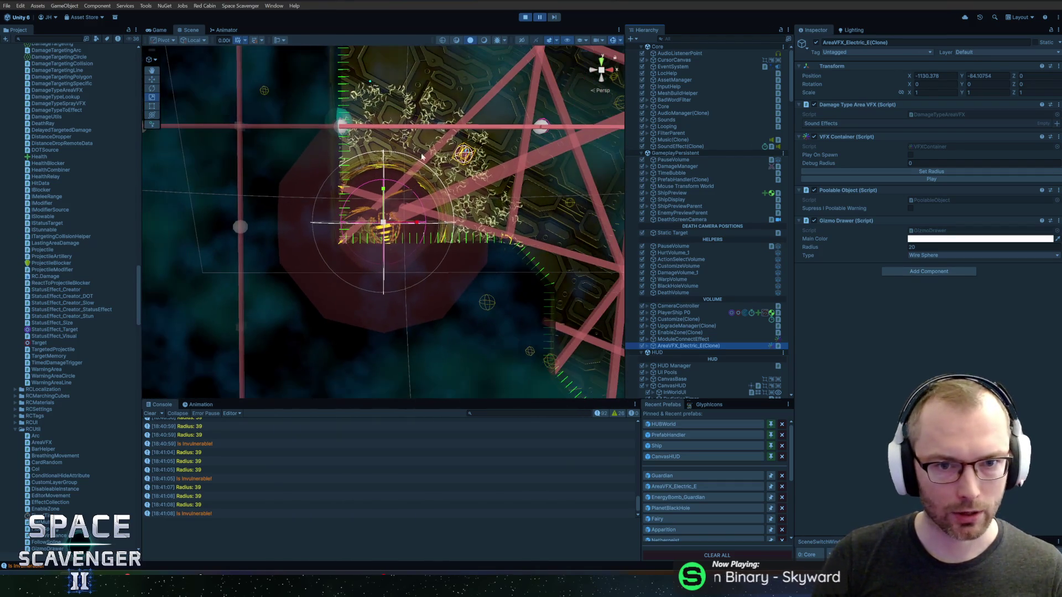
left_click_drag(464, 131, 444, 178)
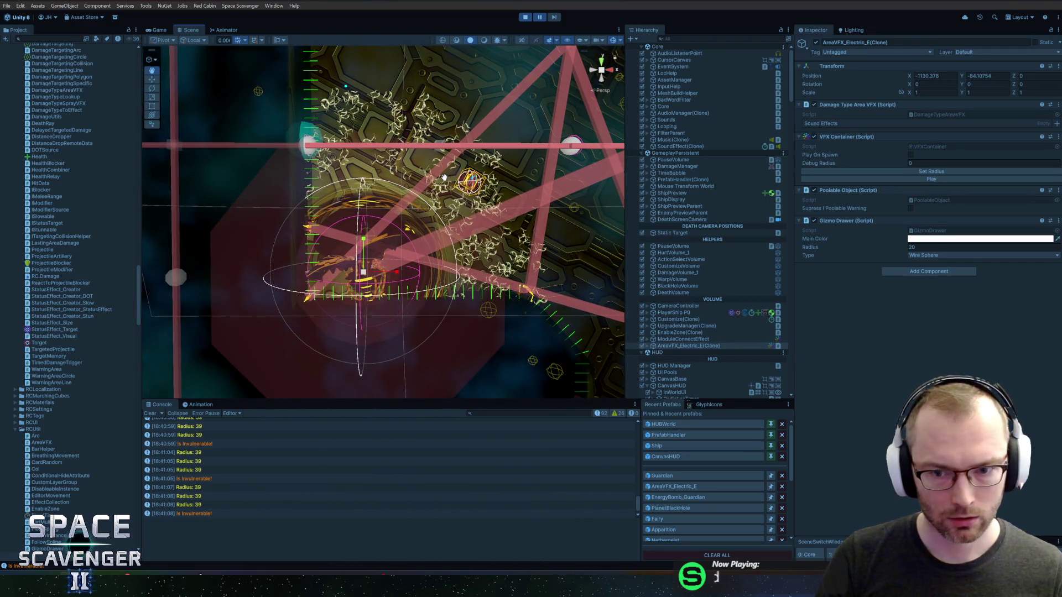
left_click(648, 346)
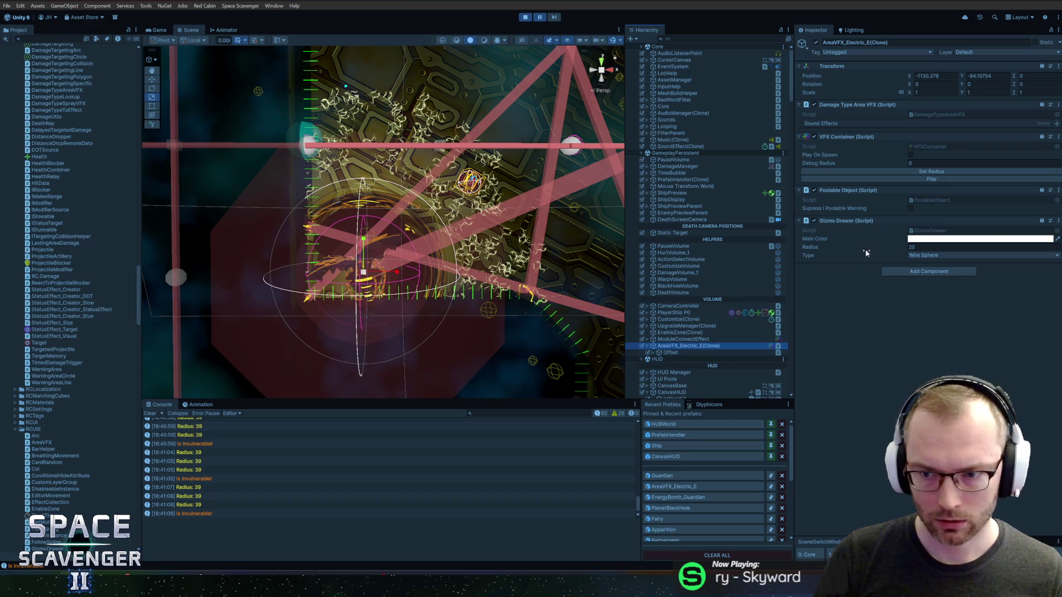
Set the electric effect's Gizmo Drawer radius to 39 and pan to view the enlarged area.
left_click(932, 247)
type("39")
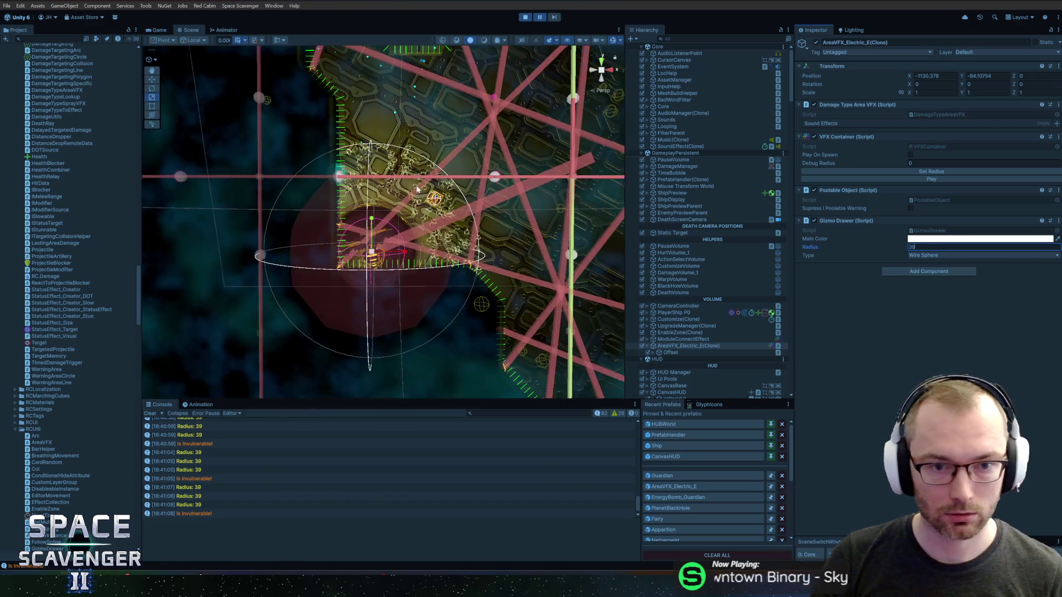
left_click_drag(432, 160, 407, 138)
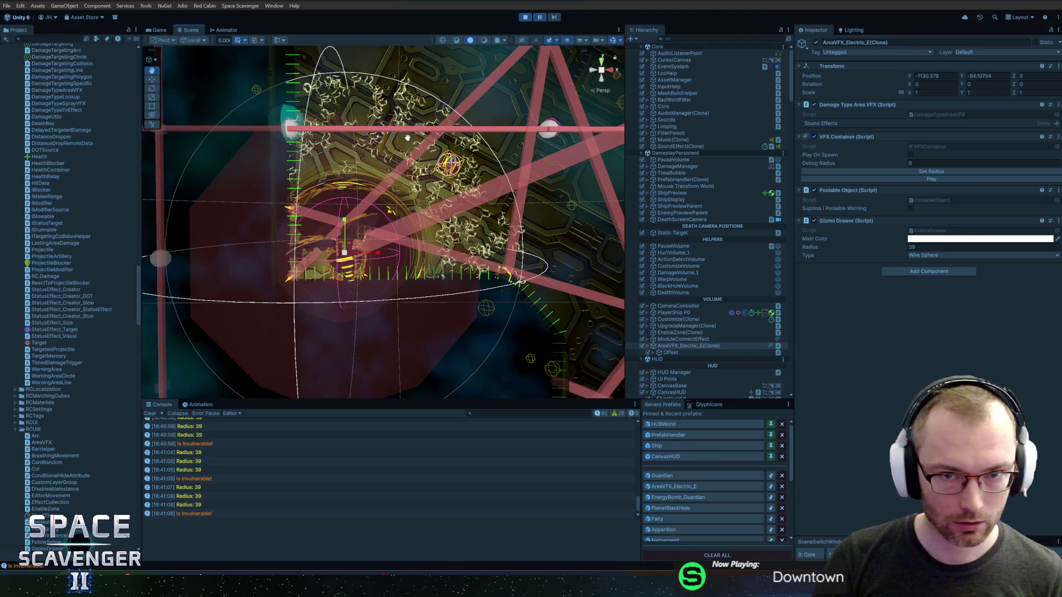
Switch between the Game and Scene views and pause and resume play mode to check the radius.
key("ctrl+2")
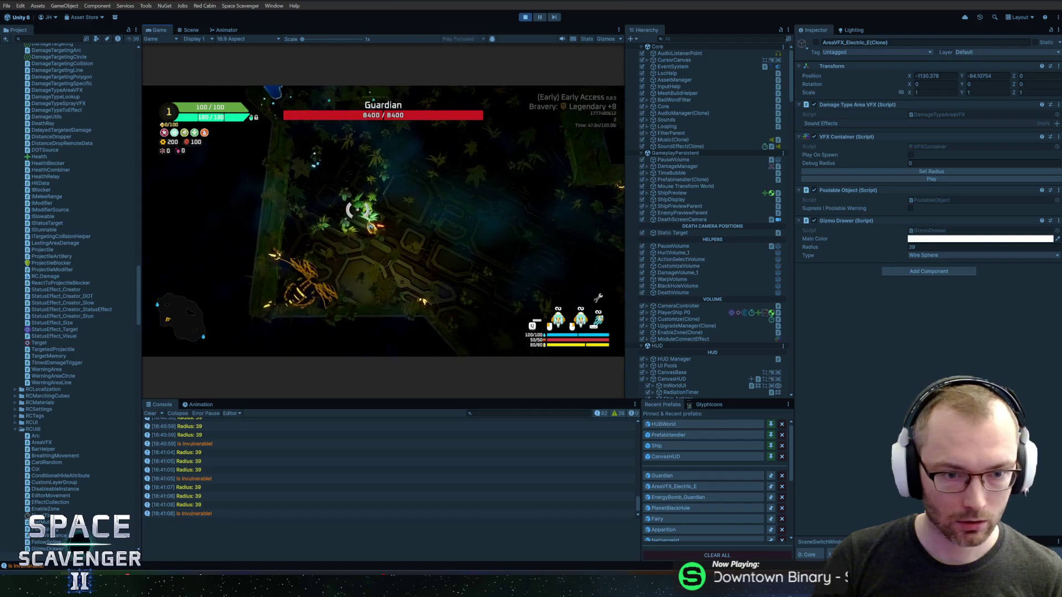
key("ctrl+1")
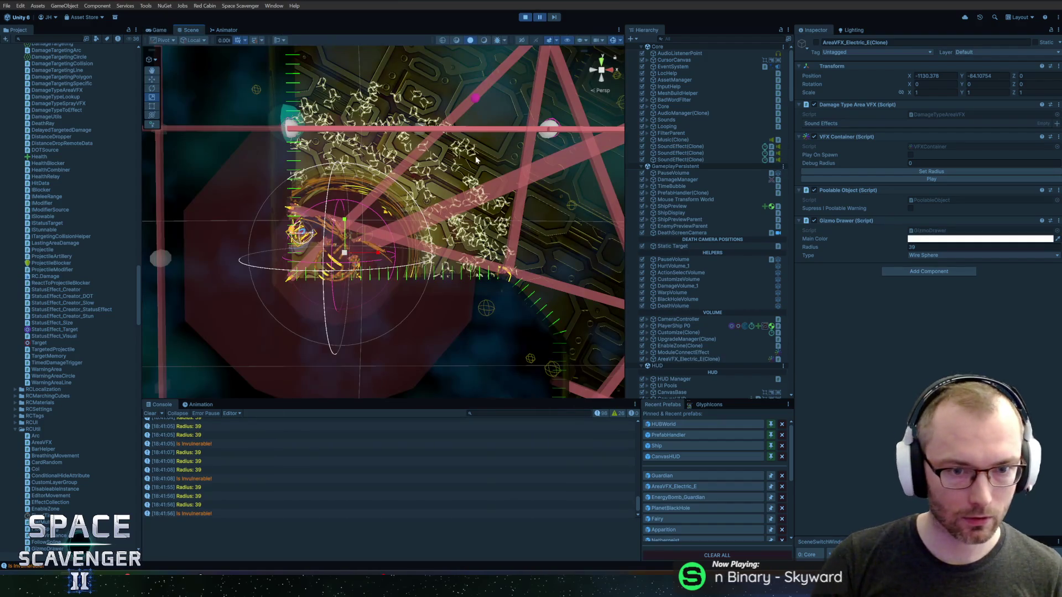
left_click(159, 30)
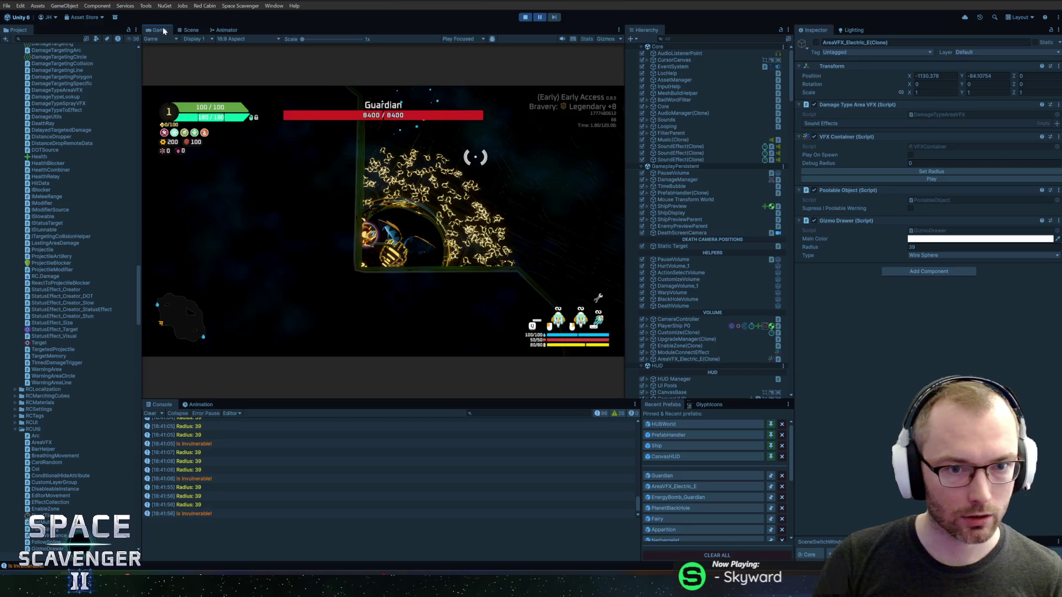
left_click(190, 30)
left_click(535, 17)
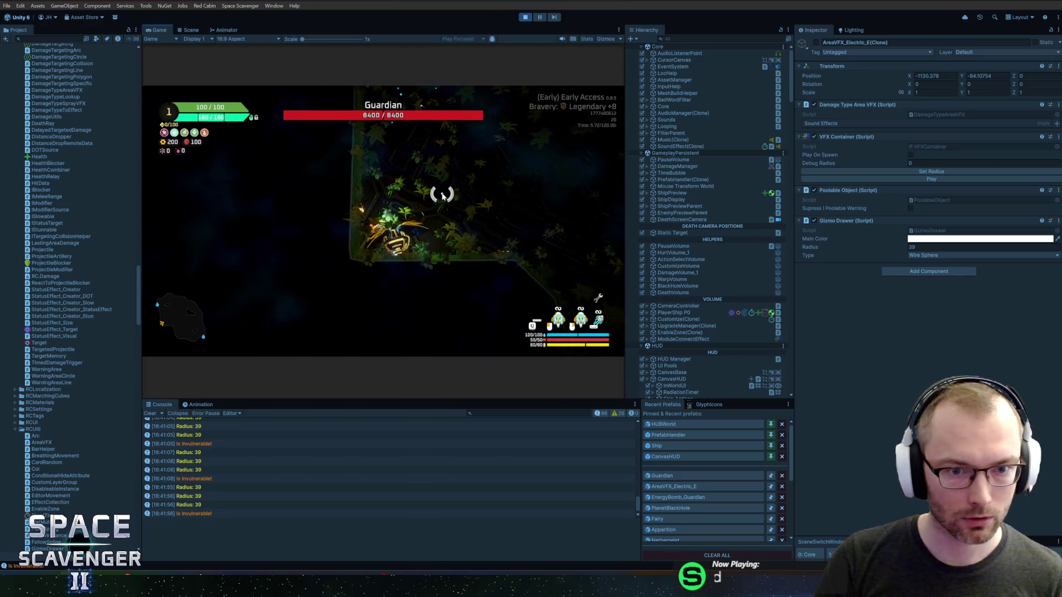
left_click(541, 18)
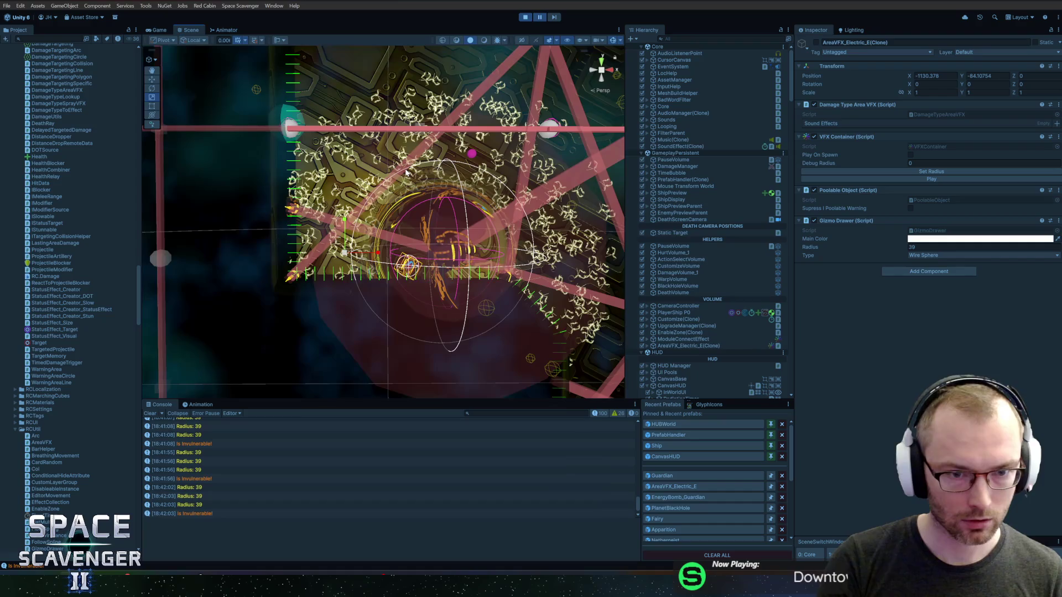
left_click(540, 17)
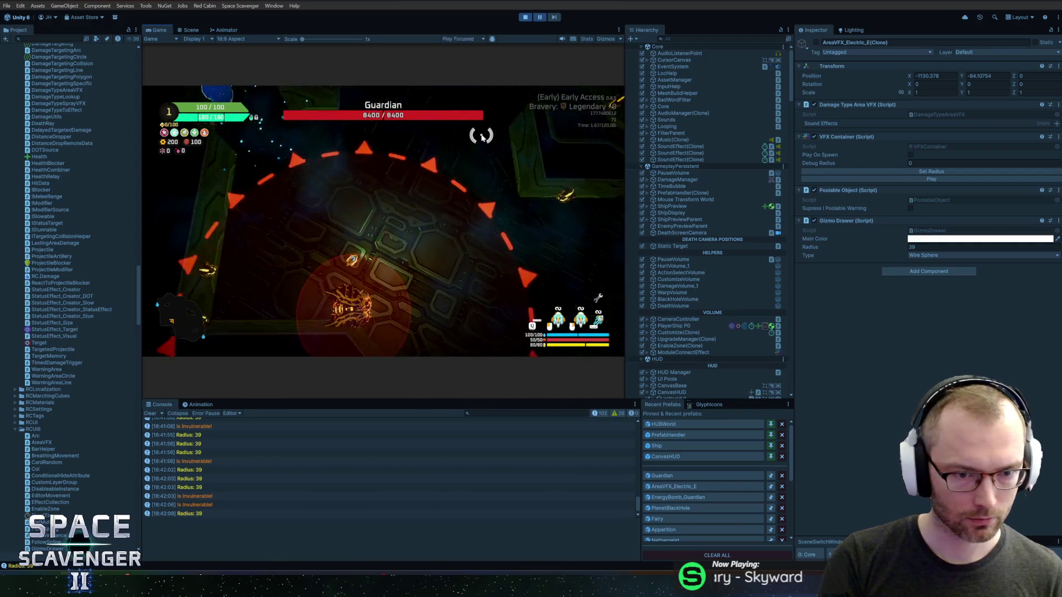
key("Right")
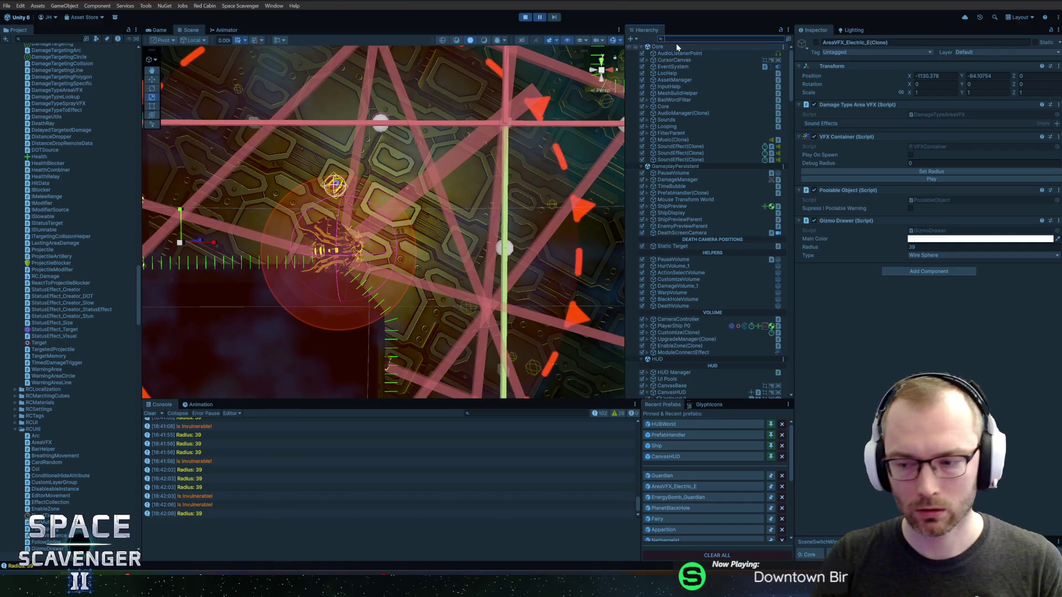
Filter the Hierarchy for 'warningarea' and select WarningArea(Clone).
type("warningare")
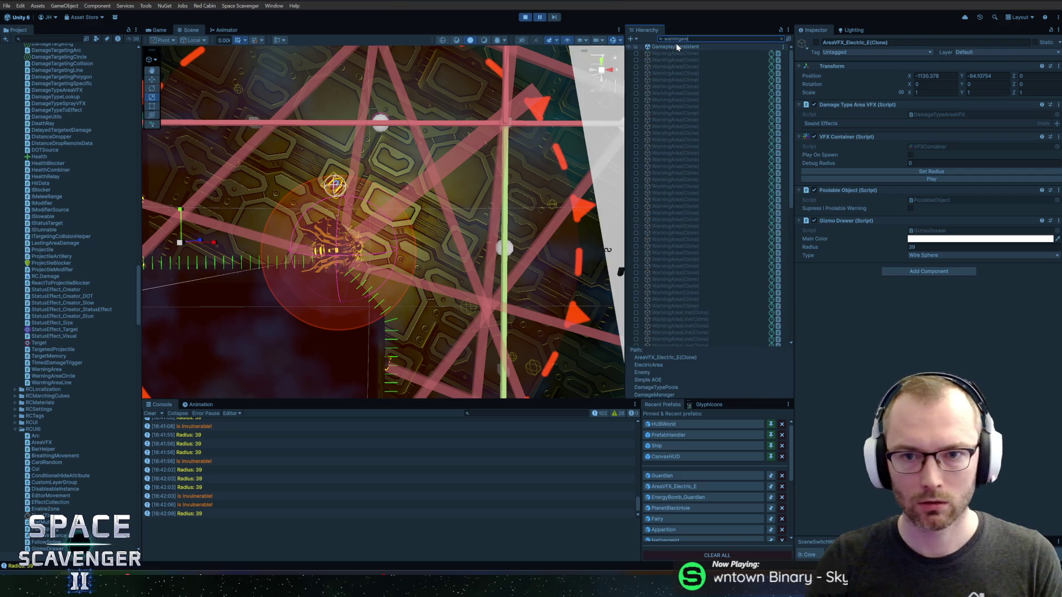
scroll(698, 256, "down", 10)
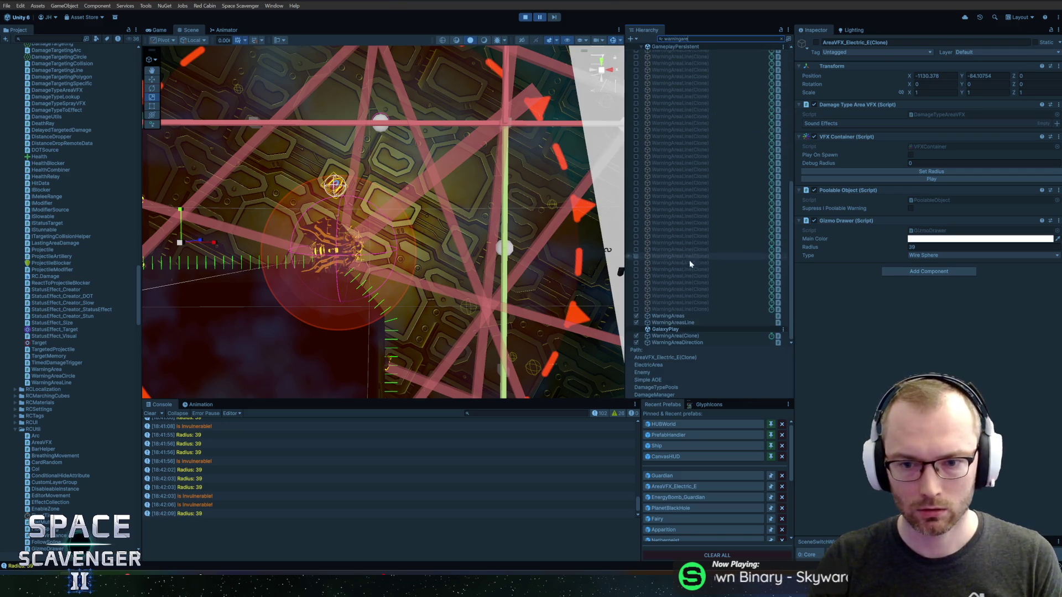
left_click(684, 336)
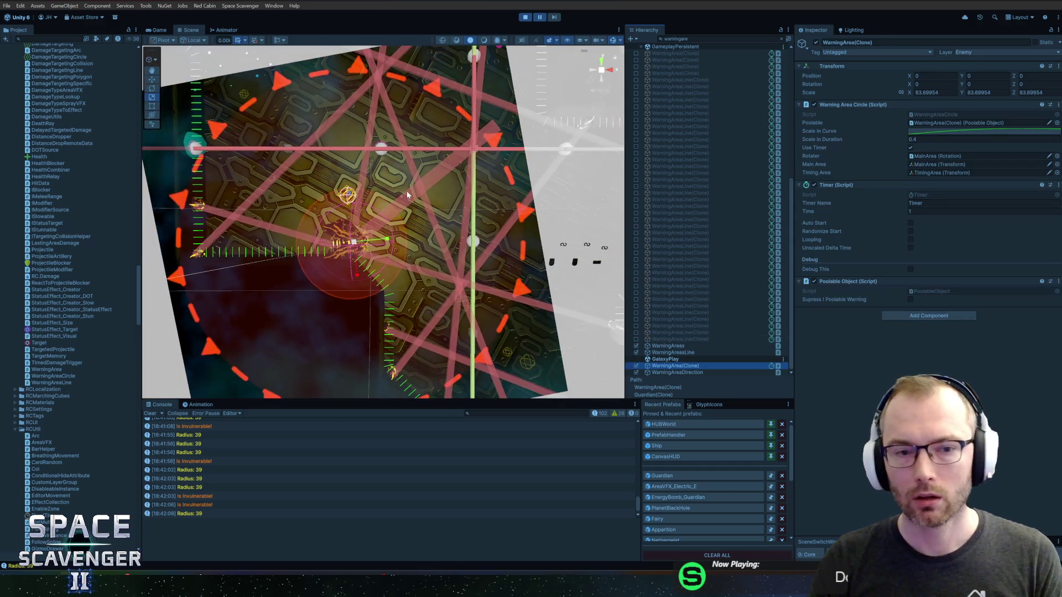
scroll(410, 167, "down", 3)
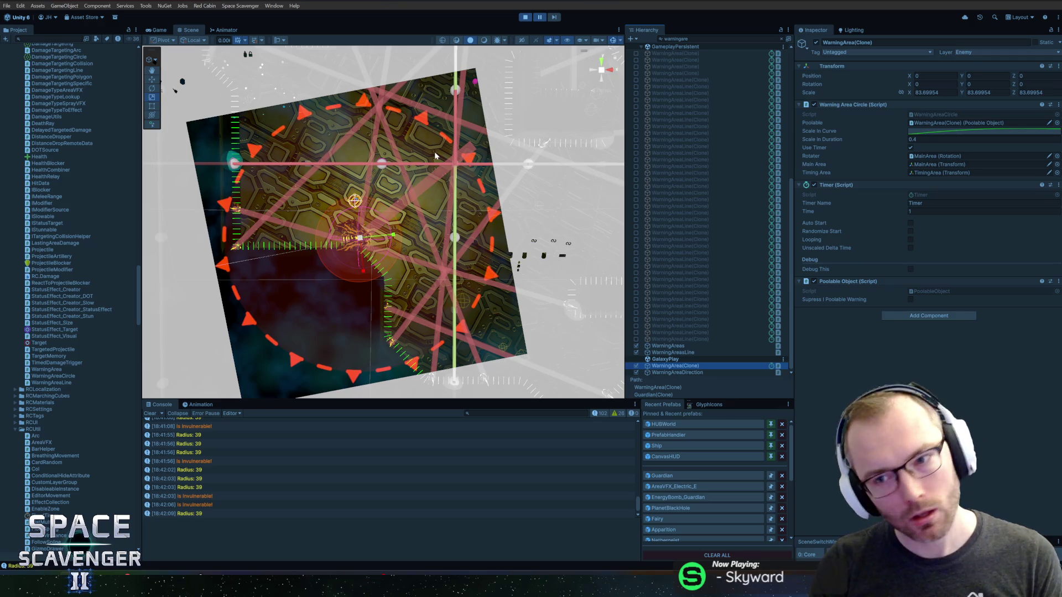
Add a Gizmo Drawer component to WarningArea(Clone) with a bright green main colour.
left_click(907, 315)
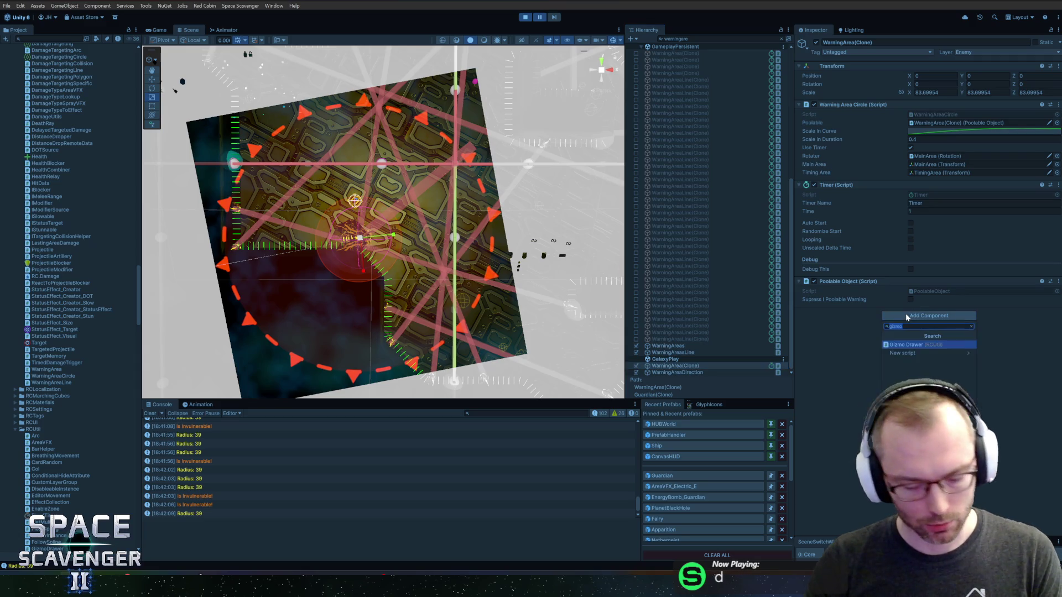
type("gizmo")
key("Return")
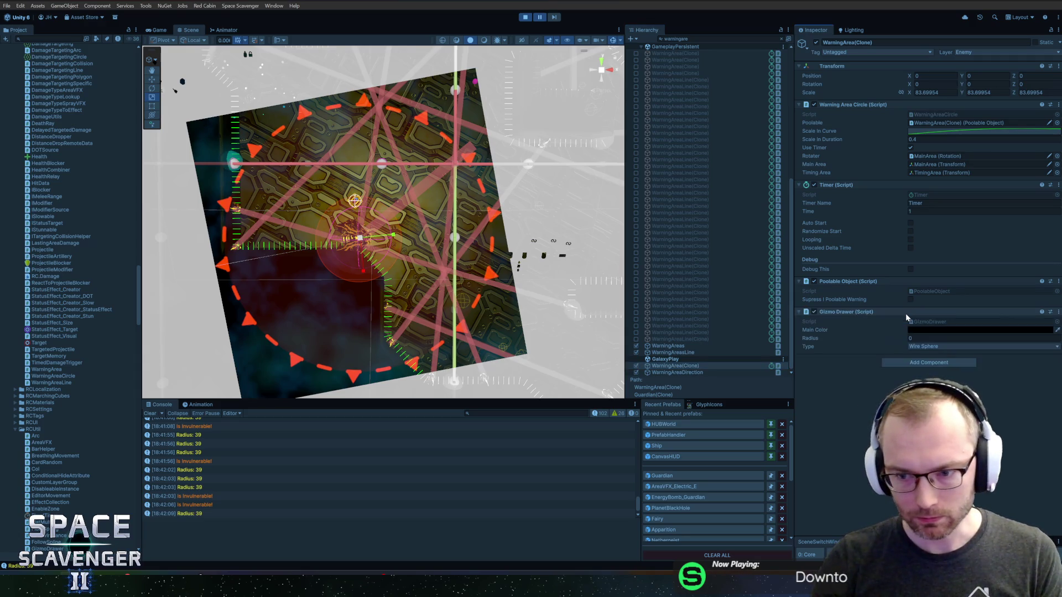
left_click(929, 330)
left_click_drag(974, 353, 993, 338)
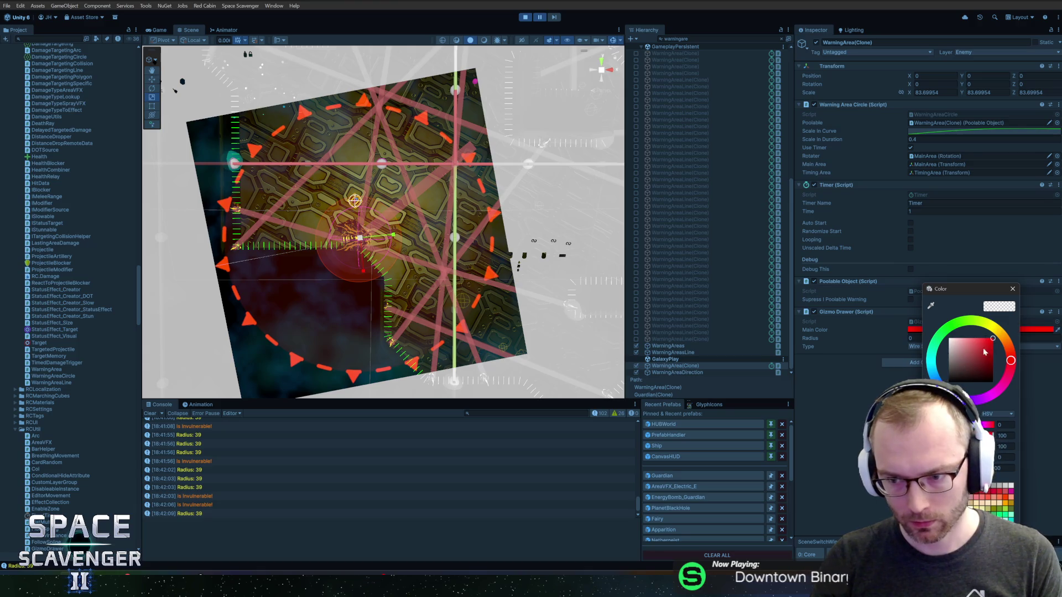
left_click(963, 323)
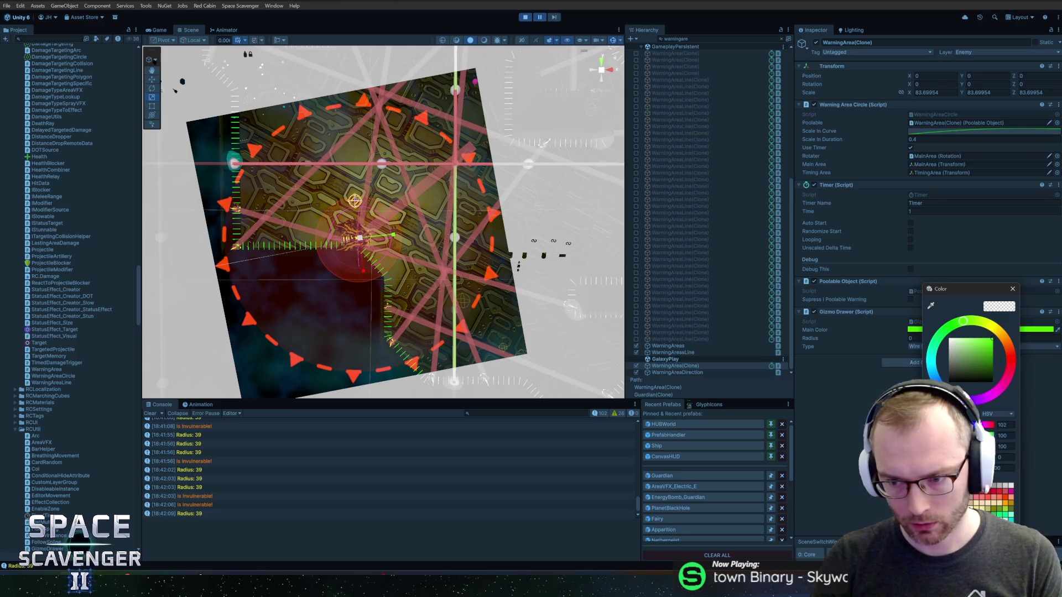
left_click(1012, 289)
Set the Gizmo Drawer radius to 39.
left_click_drag(874, 335, 945, 278)
key("ctrl+a")
type("39")
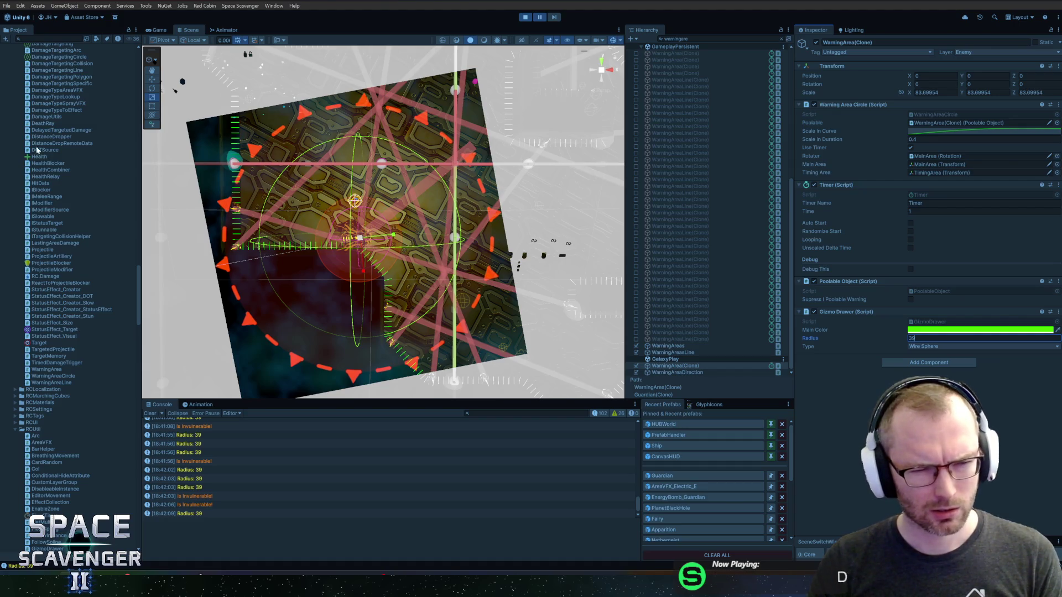
left_click(47, 38)
Search the Project for 'area' and 'haste' to inspect the AreaSize and _EnemyHaste definitions.
type("rea")
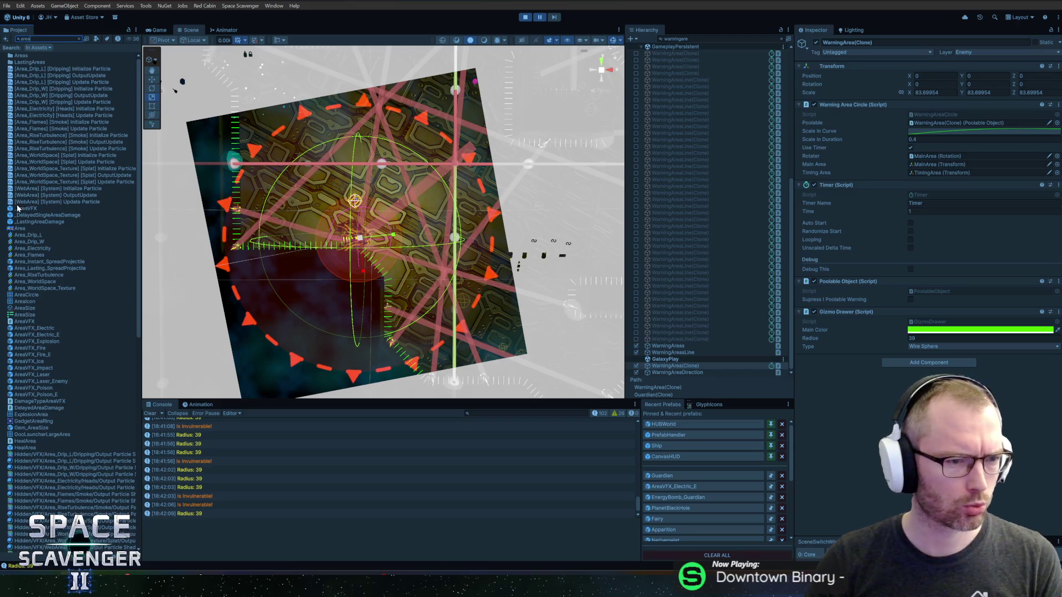
left_click(32, 309)
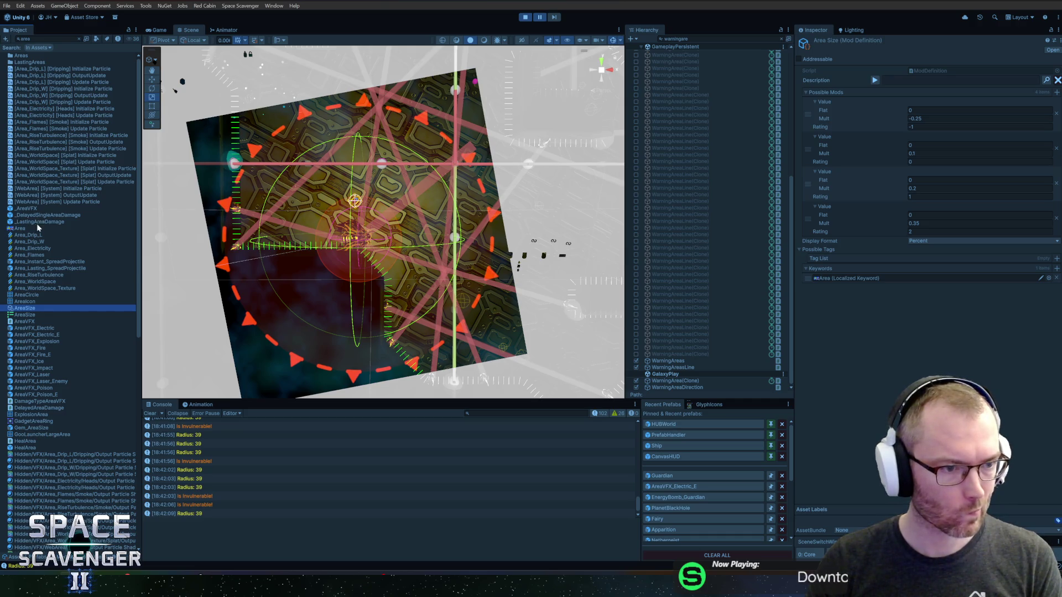
left_click(53, 38)
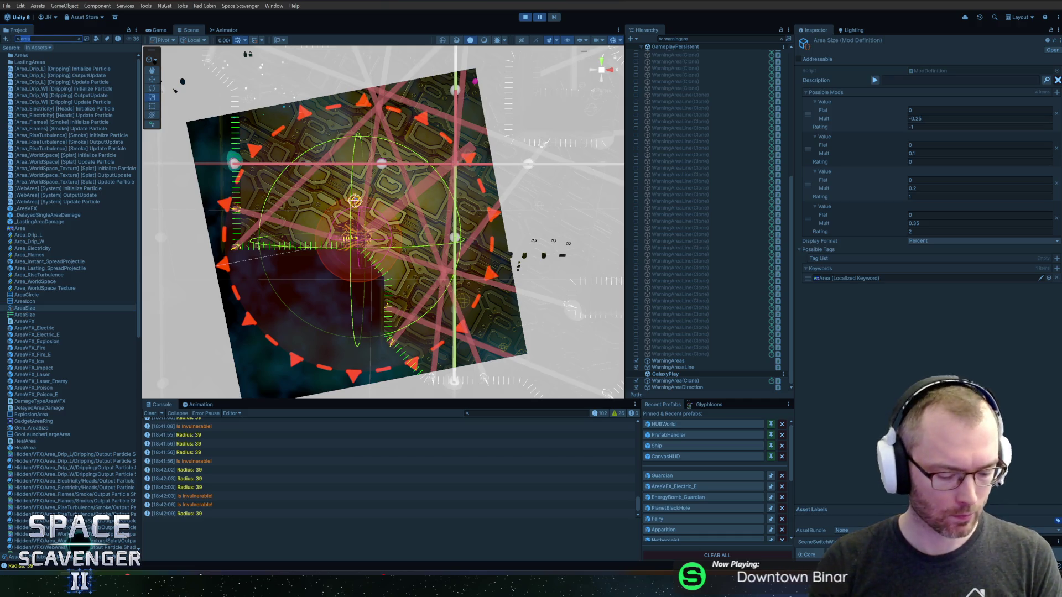
type("te")
left_click(31, 56)
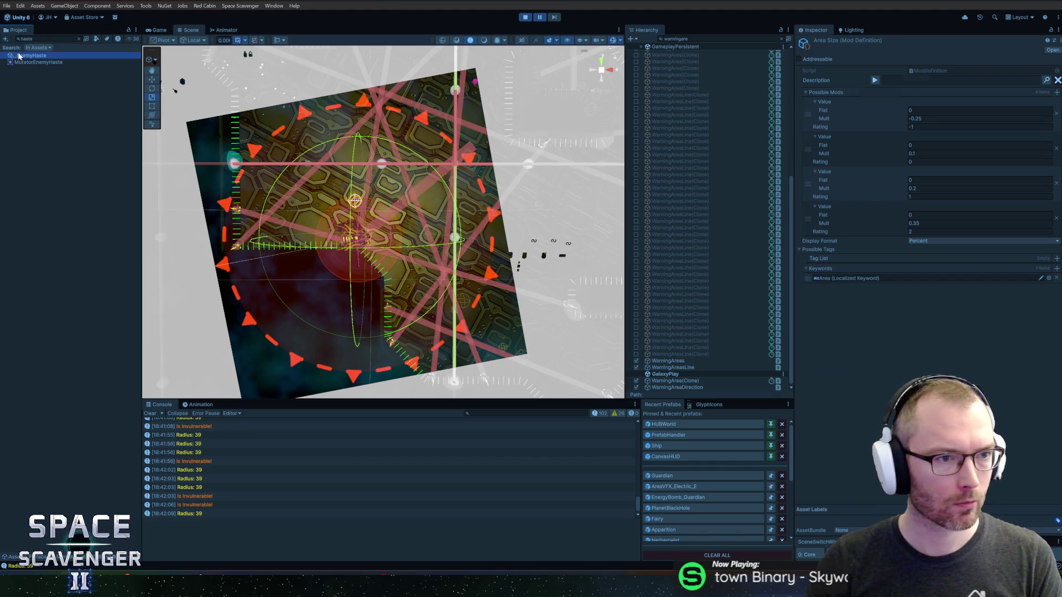
Open the AOESize mutator from the Mutators folder and view the Radius: 39 log's stack trace.
left_click(79, 39)
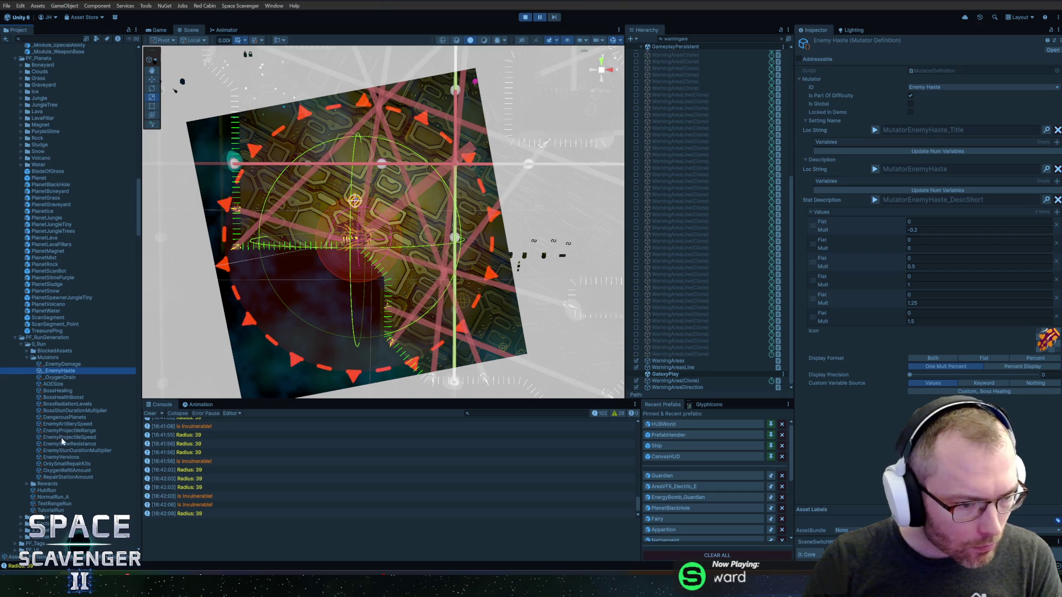
left_click(53, 384)
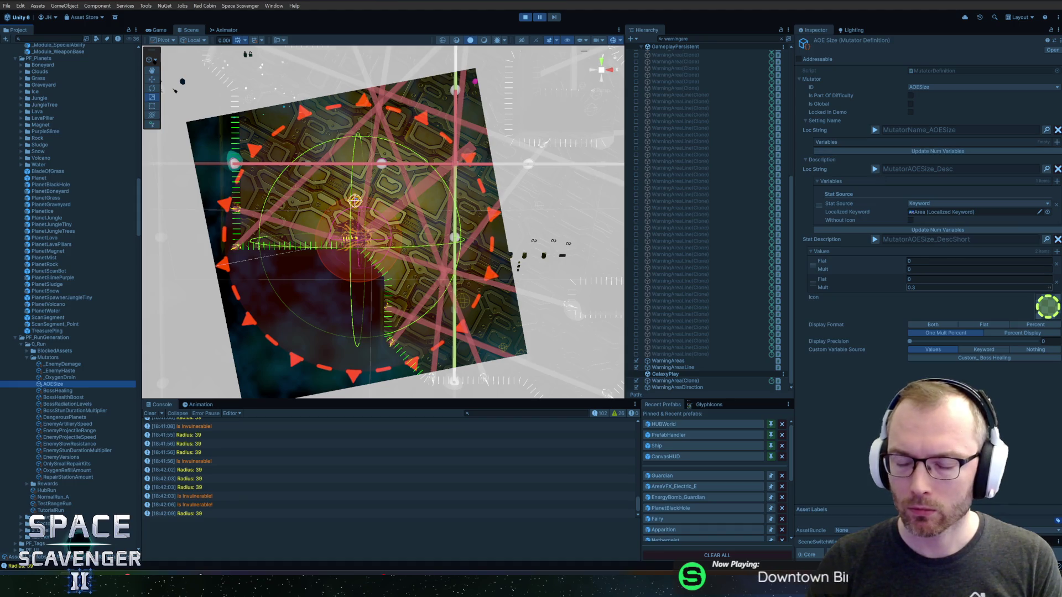
left_click(210, 453)
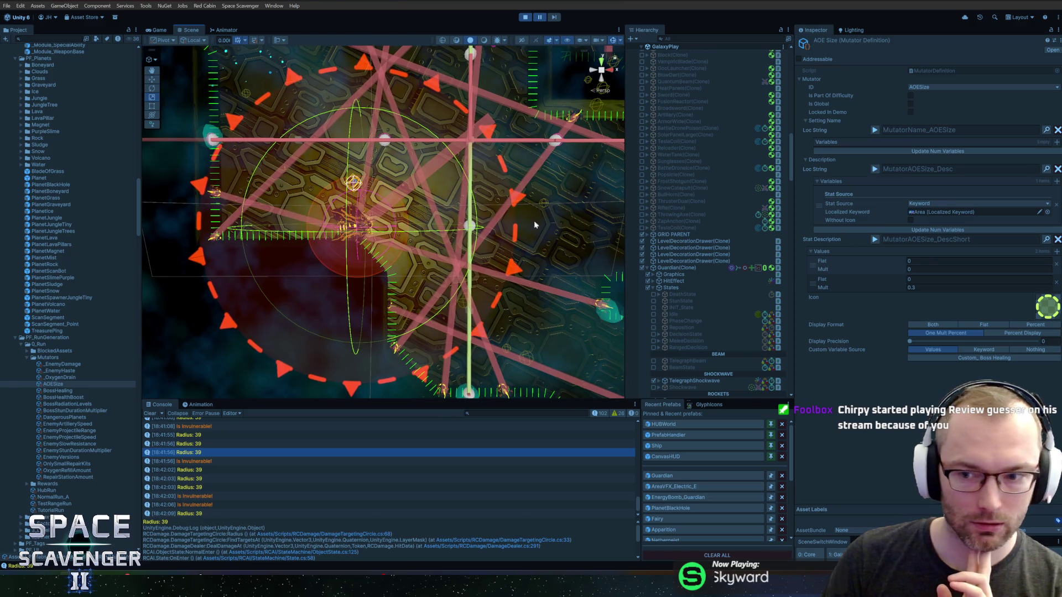
Select TeleportVFX in the Hierarchy, then switch to the Game view of the Guardian fight.
scroll(682, 272, "down", 10)
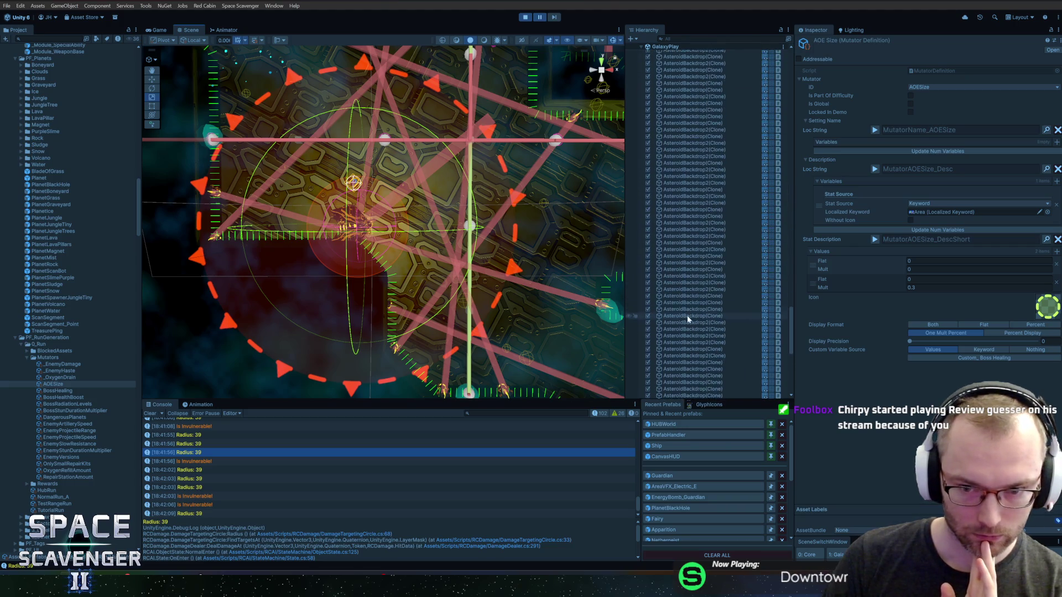
scroll(686, 320, "down", 5)
left_click(686, 336)
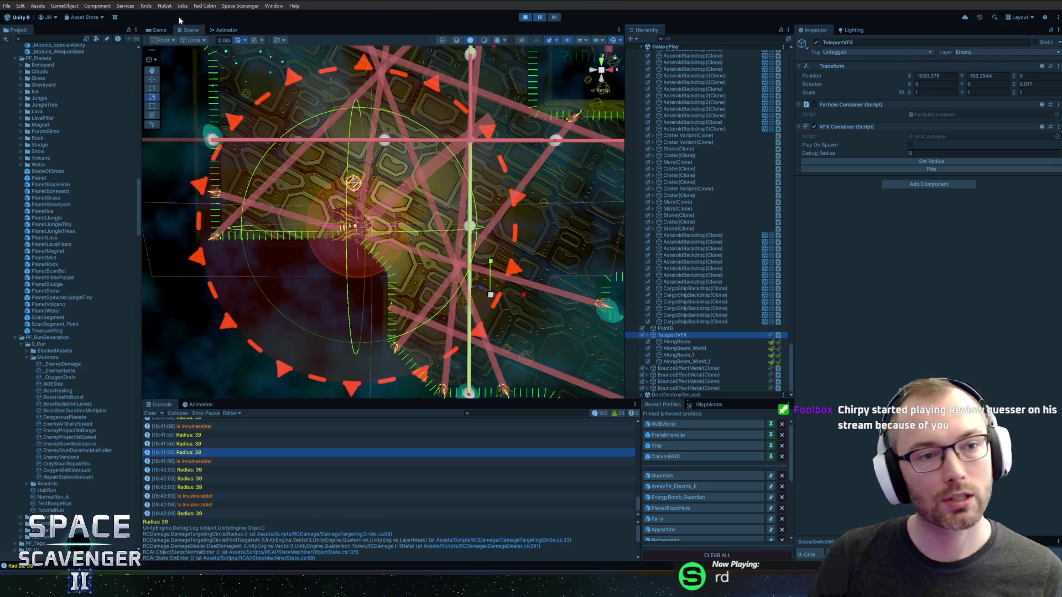
left_click(158, 31)
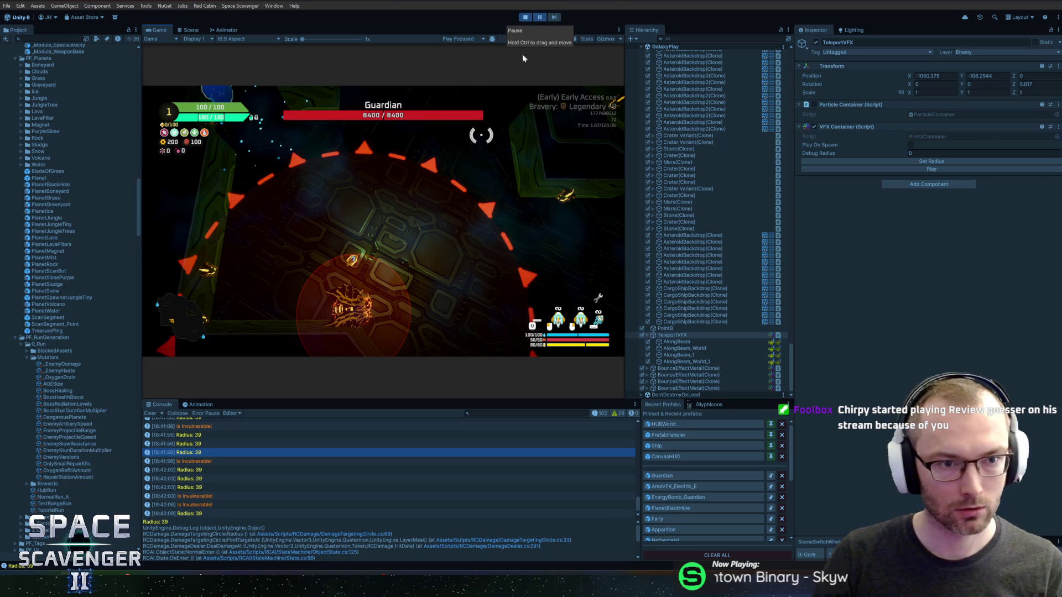
Resume play and run 'ship teleport', 'debug timeScale 0' and 'ship invulnerable 0' in the debug console.
left_click(540, 17)
type("ship tele")
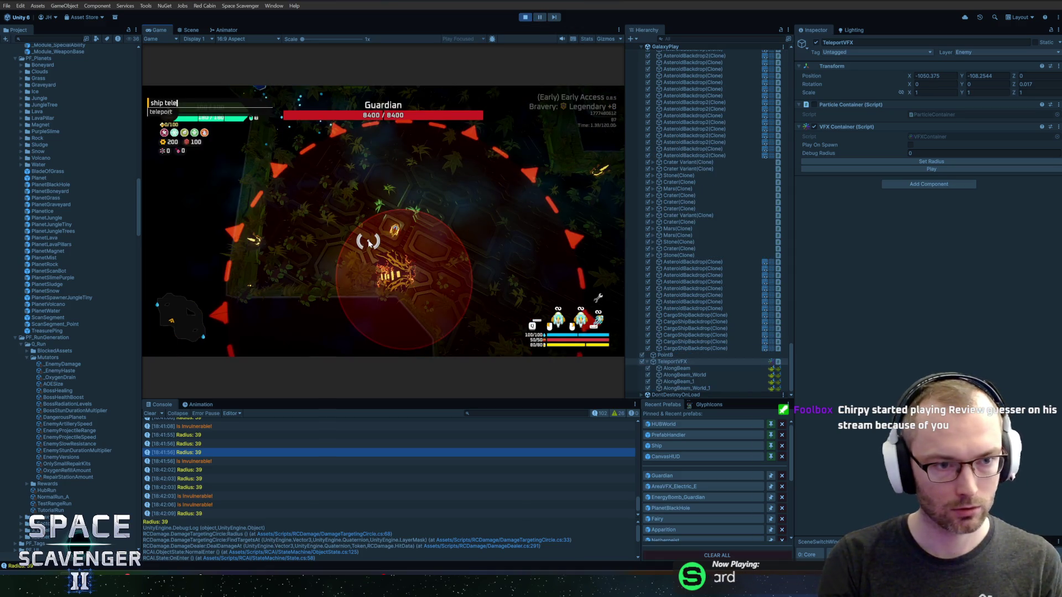
key("Tab")
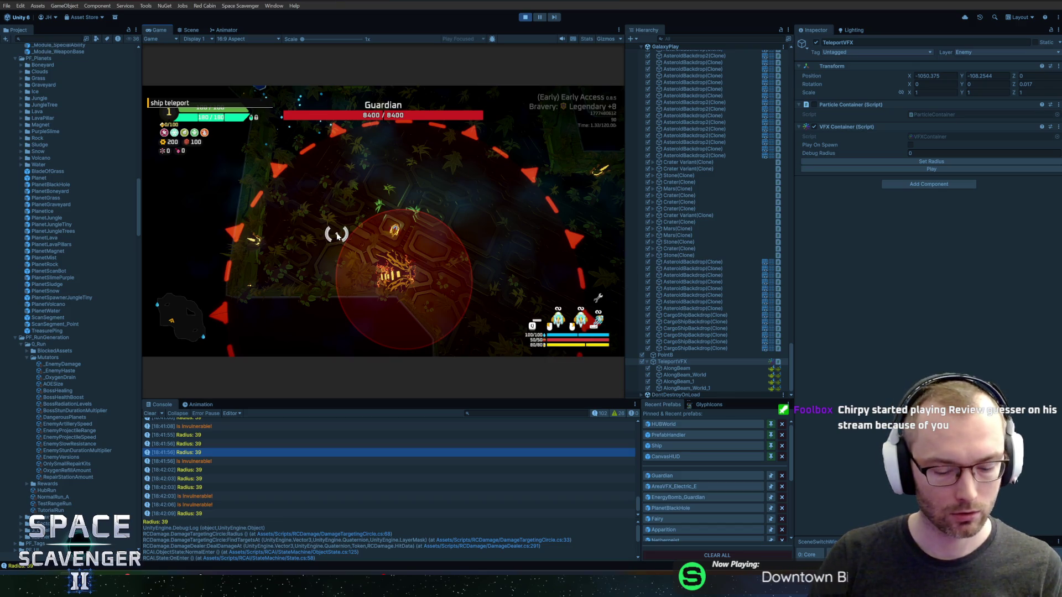
key("Return")
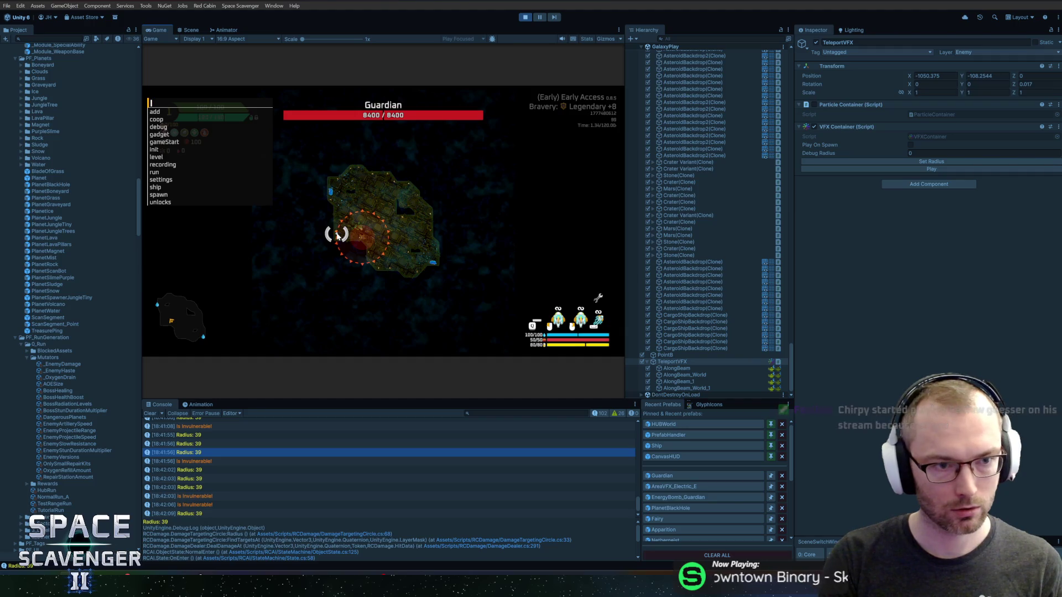
type("debug d")
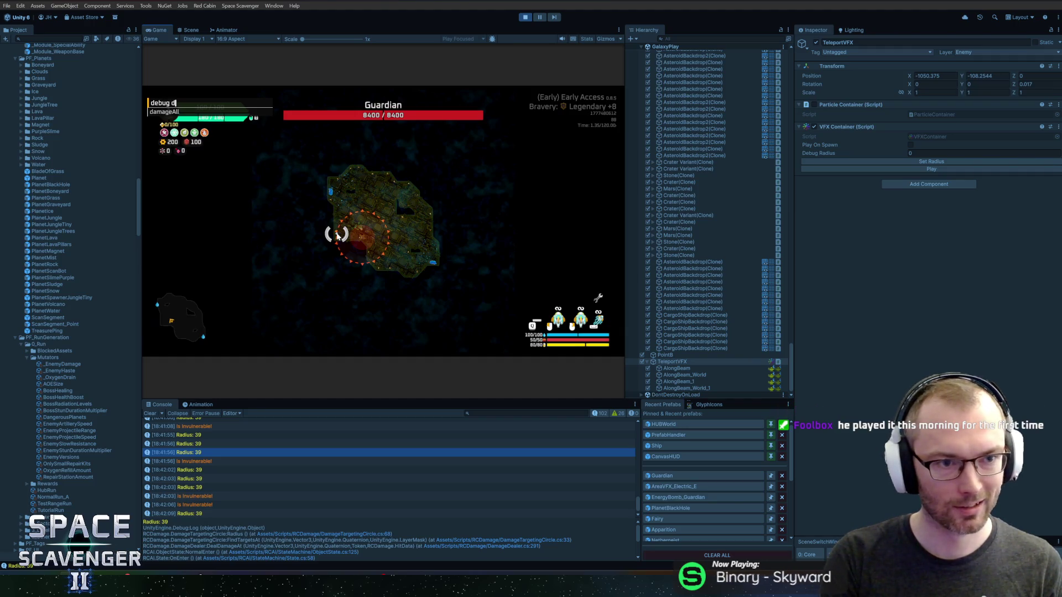
key("BackSpace")
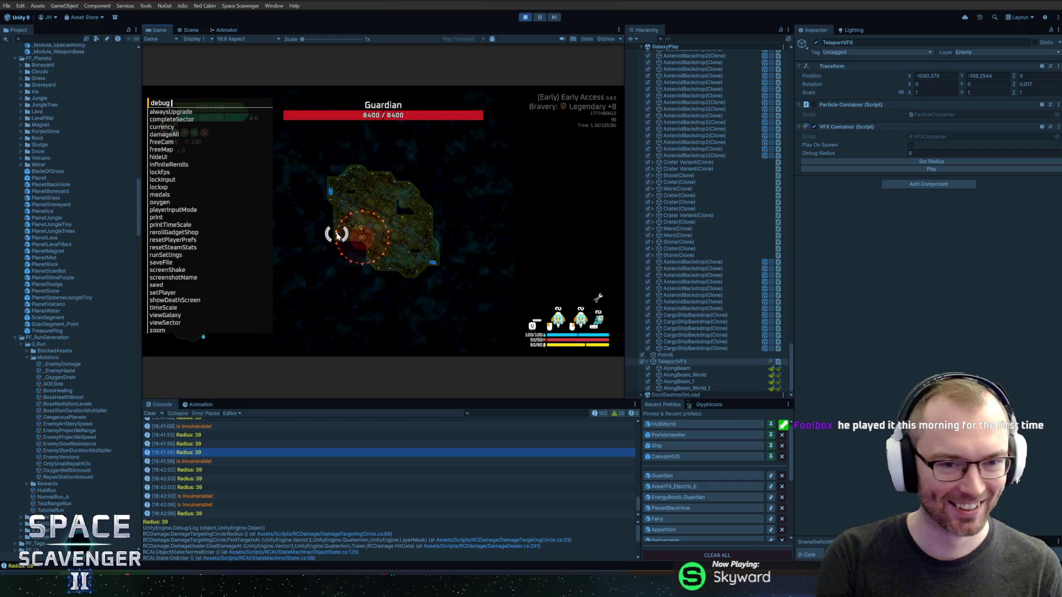
type("timeScale 0")
key("Return")
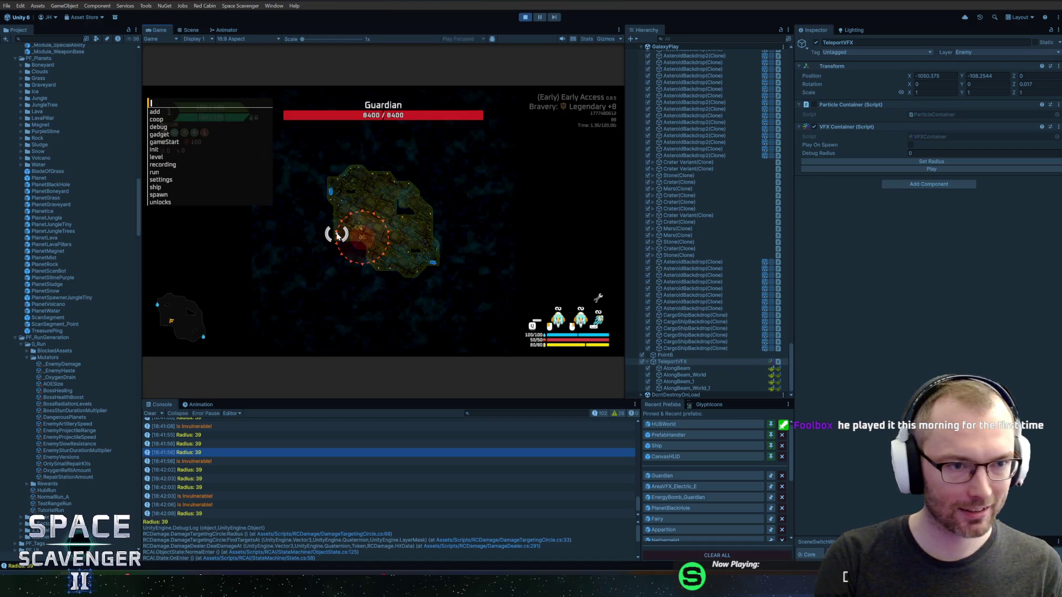
type("ship invulnerable 0")
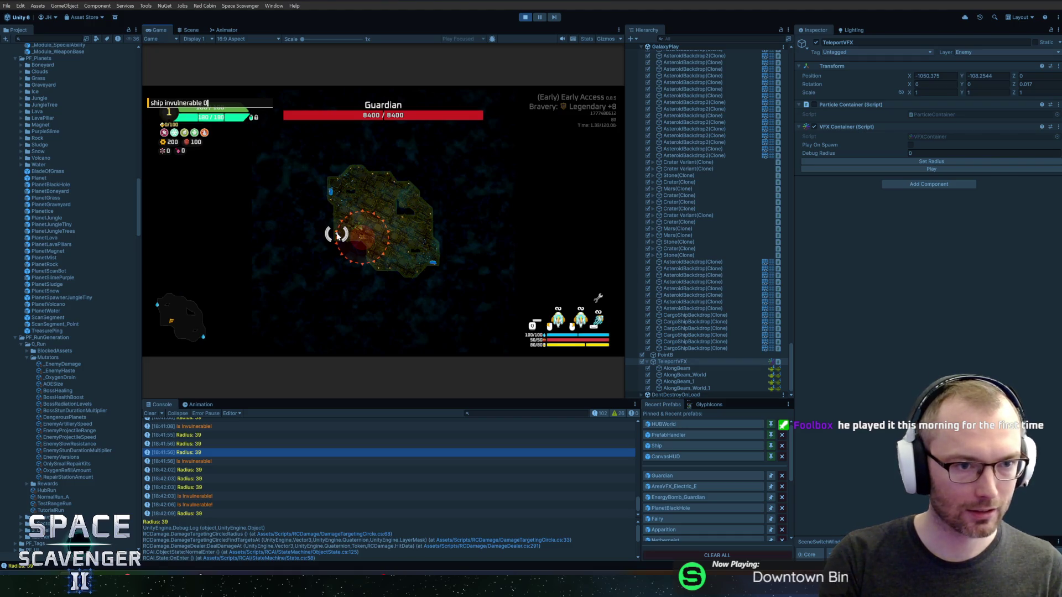
key("Return")
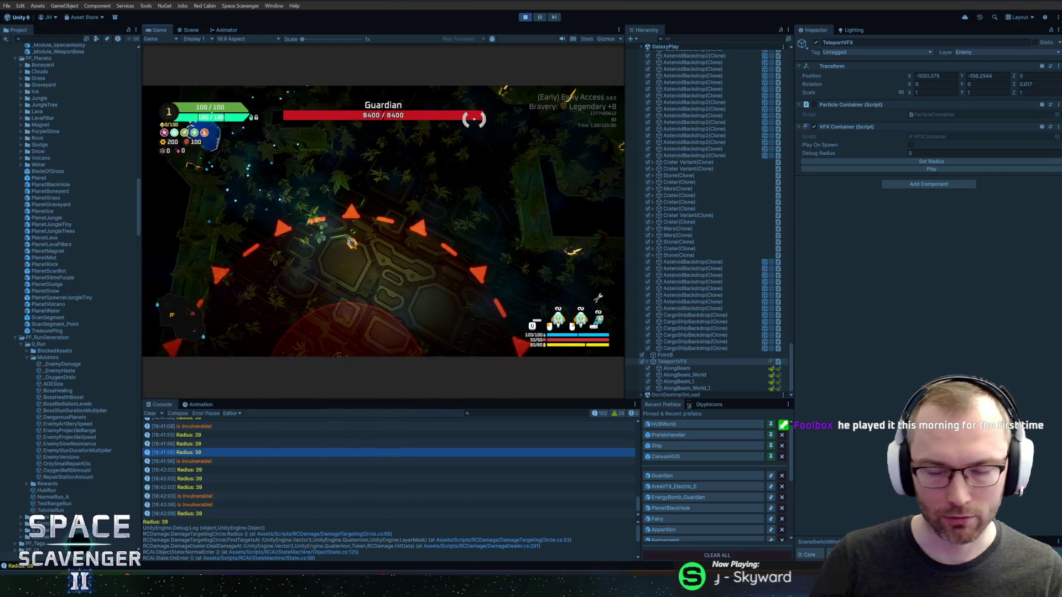
Slow the game to 0.2 time scale and heal the ship with 'add hp 20' and 'add hp 200'.
key("grave")
key("Up")
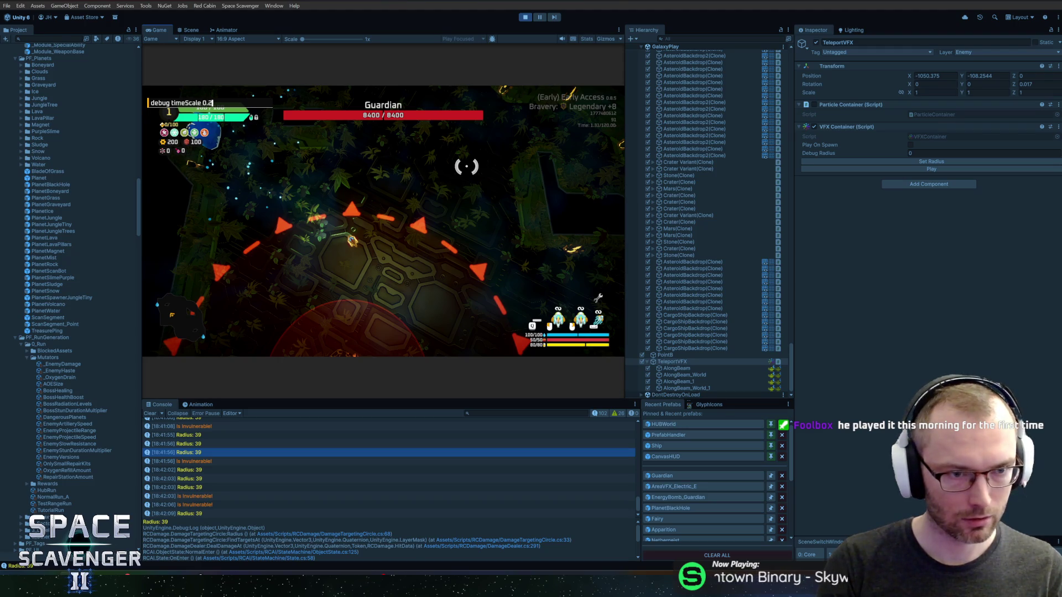
key("Return")
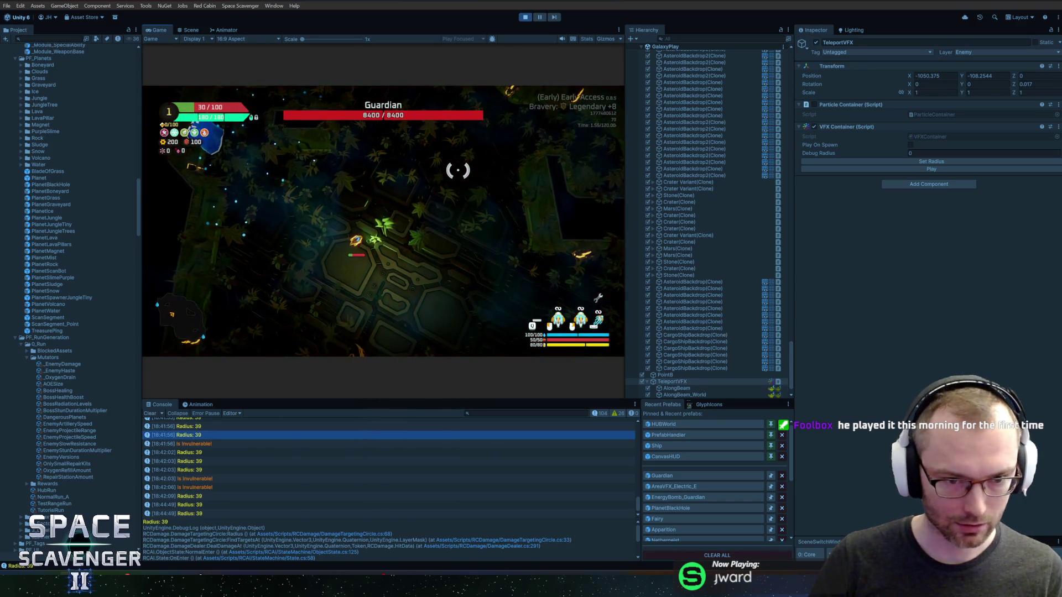
key("grave")
type("add hp 20")
key("Return")
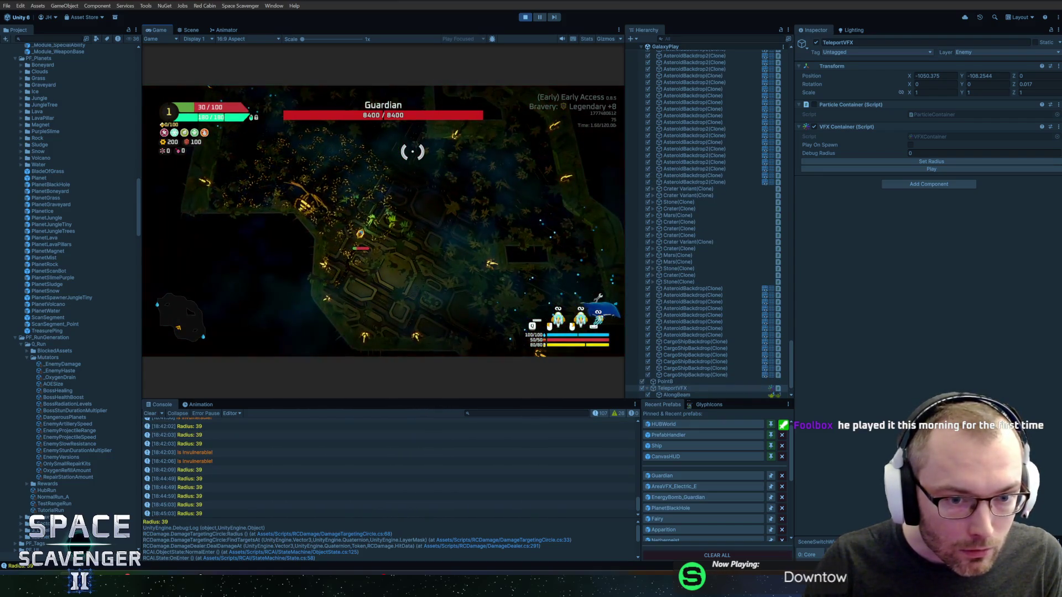
type("add hp 200")
key("Return")
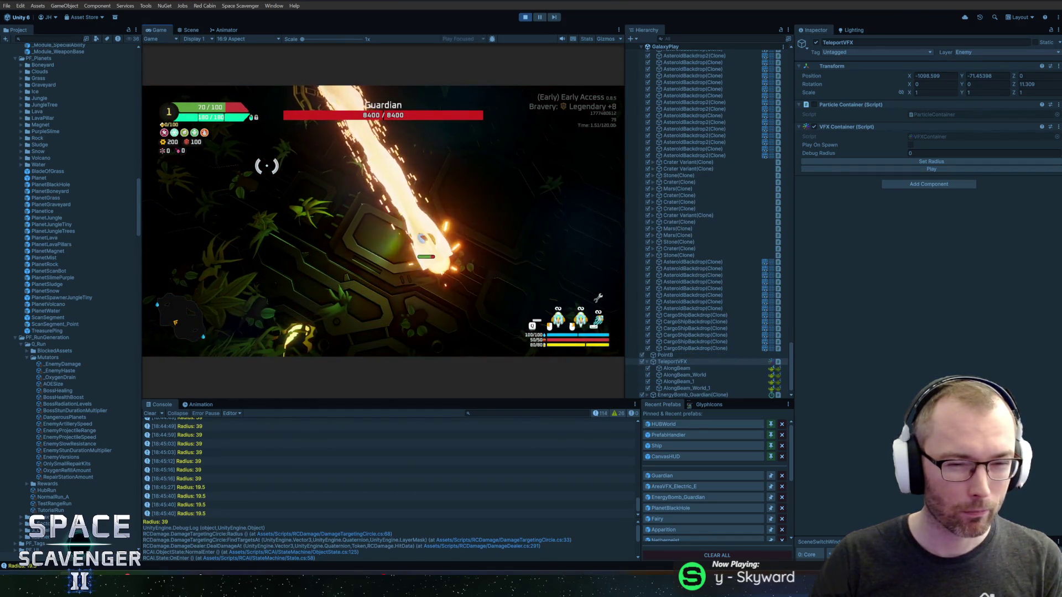
Refill the ship's health by running 'add hp 200' in the debug console.
key("grave")
type("add hp 200")
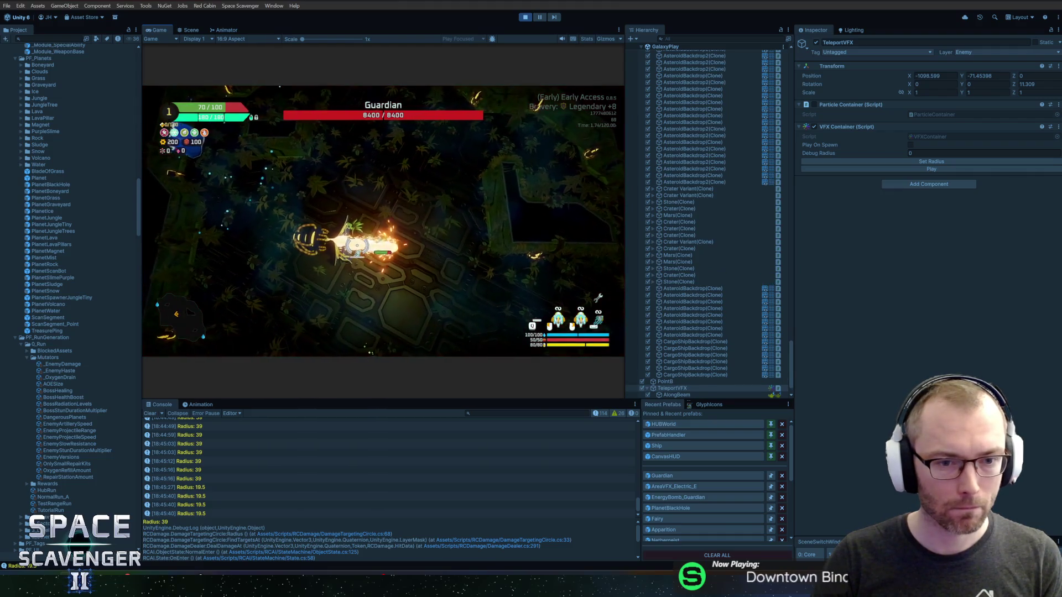
key("grave")
key("Up")
key("Return")
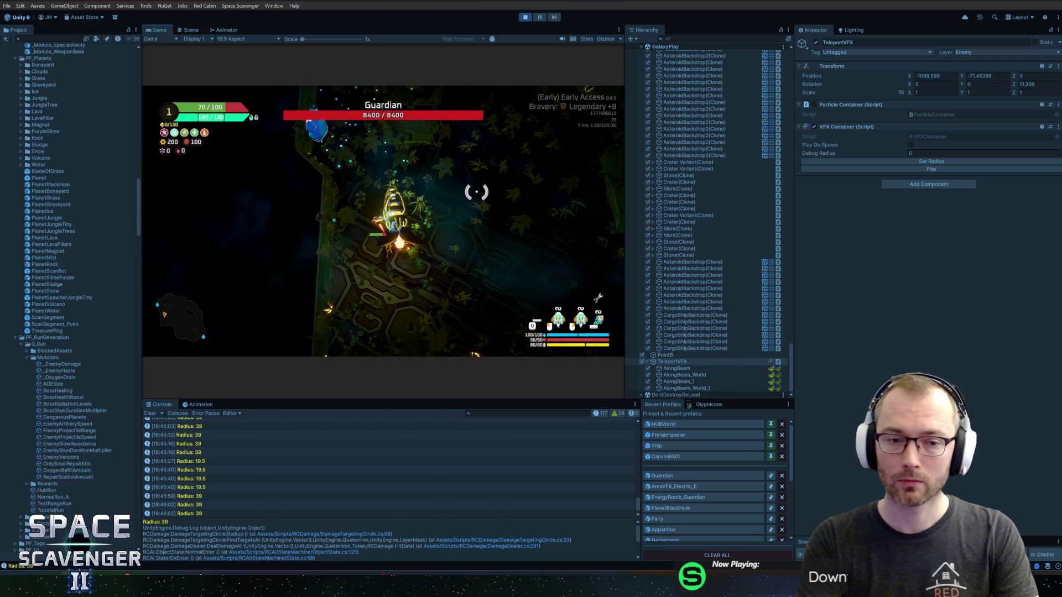
Rerun the recalled 'add hp 200' command to top the ship back up to 100/100.
key("grave")
key("Up")
key("Return")
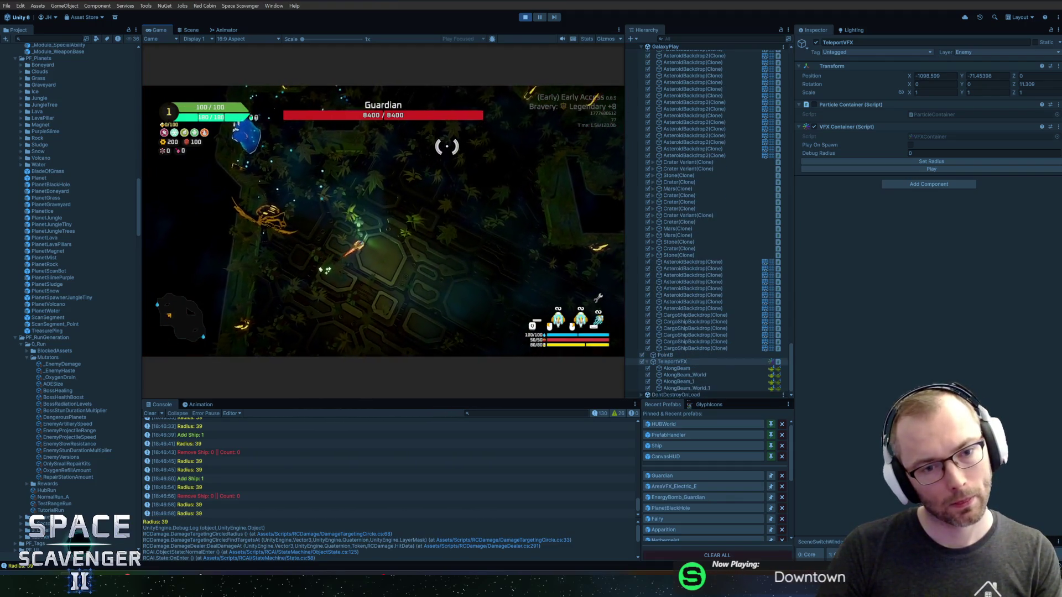
key("grave")
Slow the game to a 0.2 time scale with the recalled 'debug timeScale 0.2' command.
type("add hp 200")
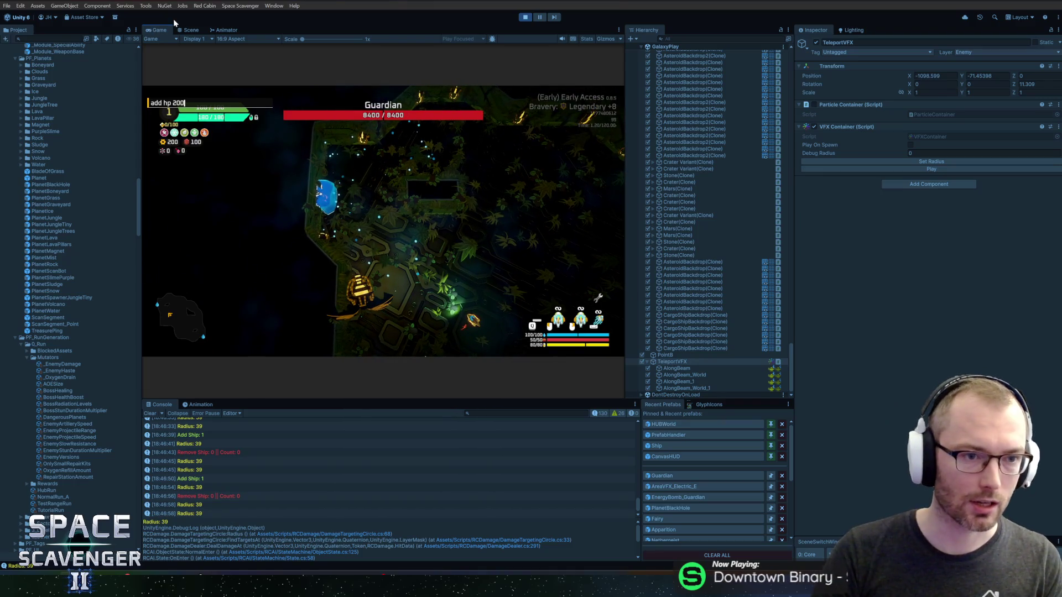
key("Up")
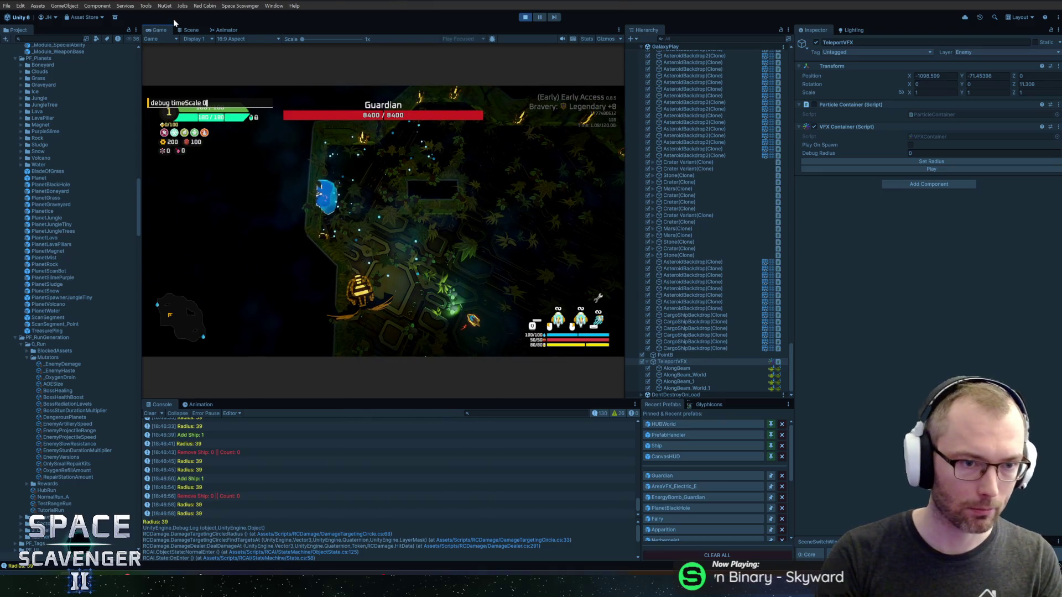
key("Return")
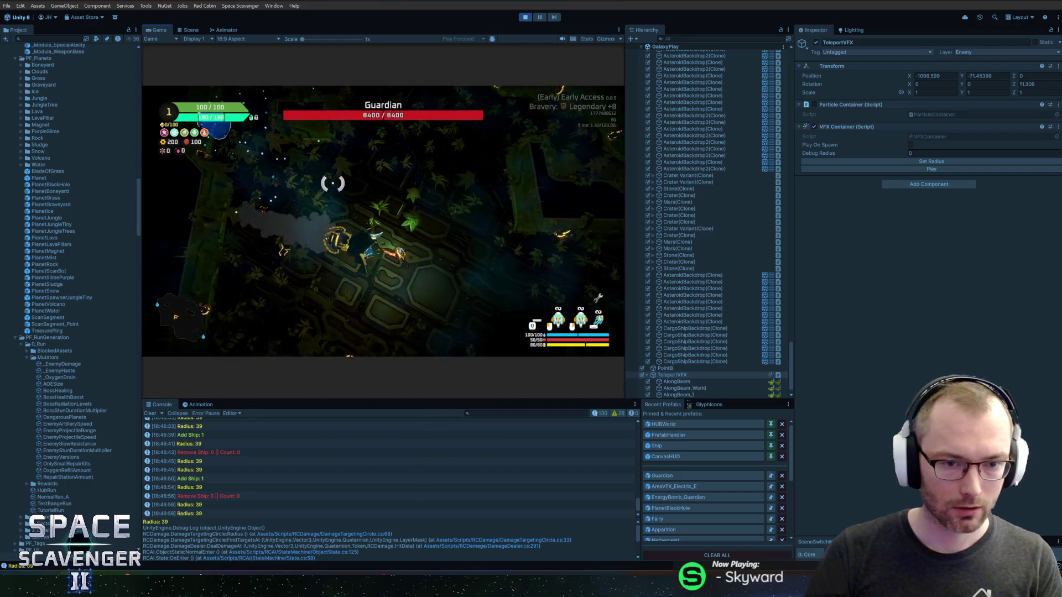
Maximize the Game view, steer the ship around the Guardian briefly, then stop play mode.
double_click(156, 30)
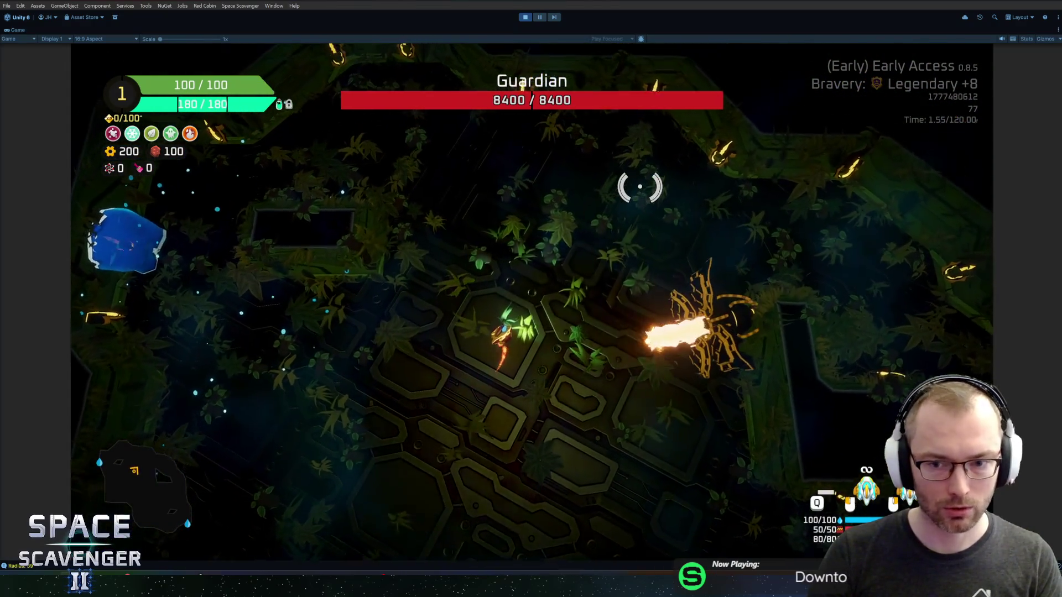
key("s")
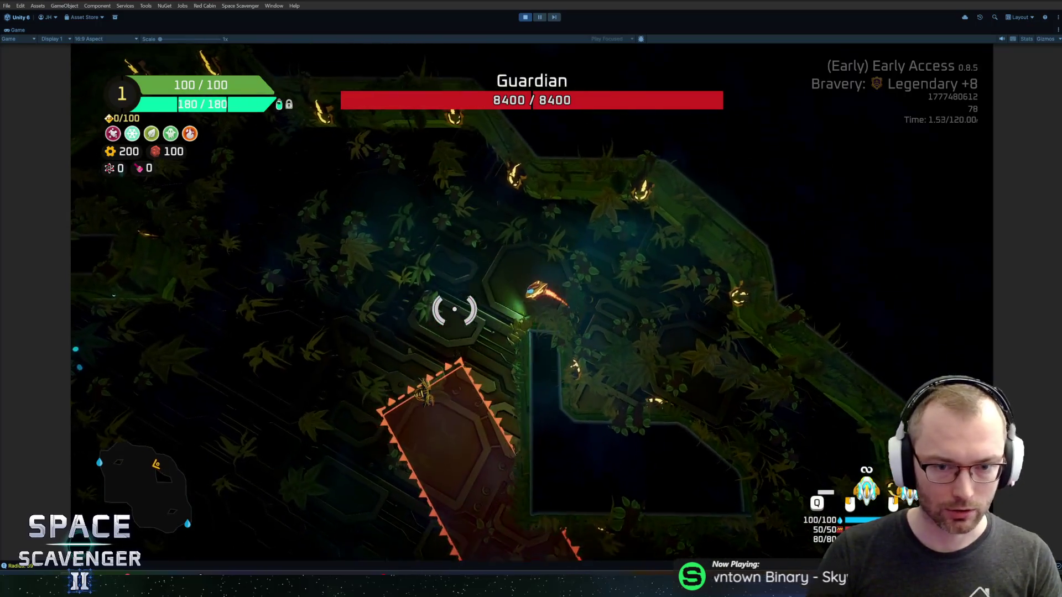
key("a")
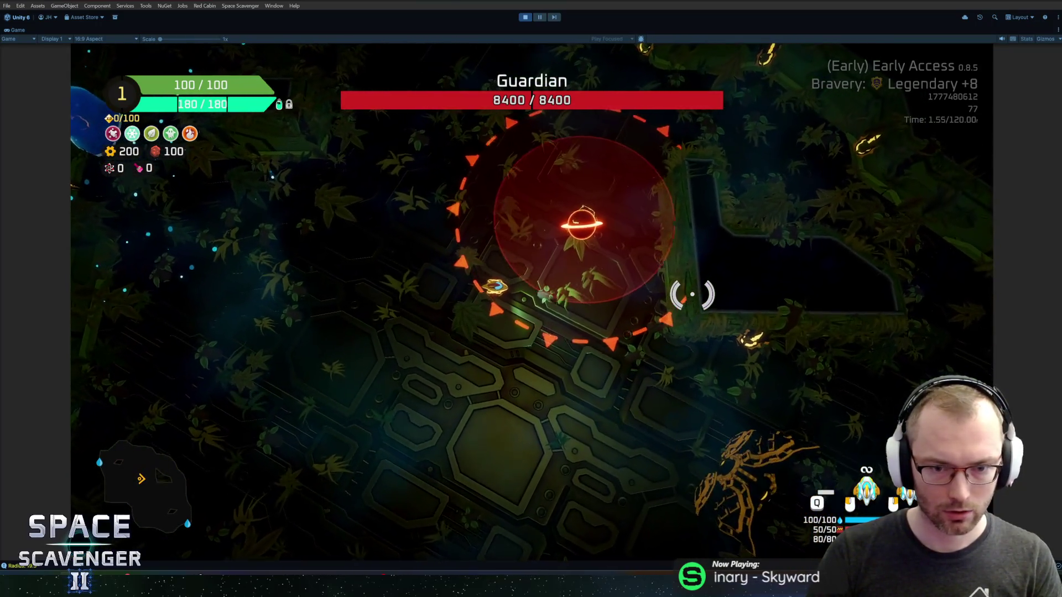
key("a")
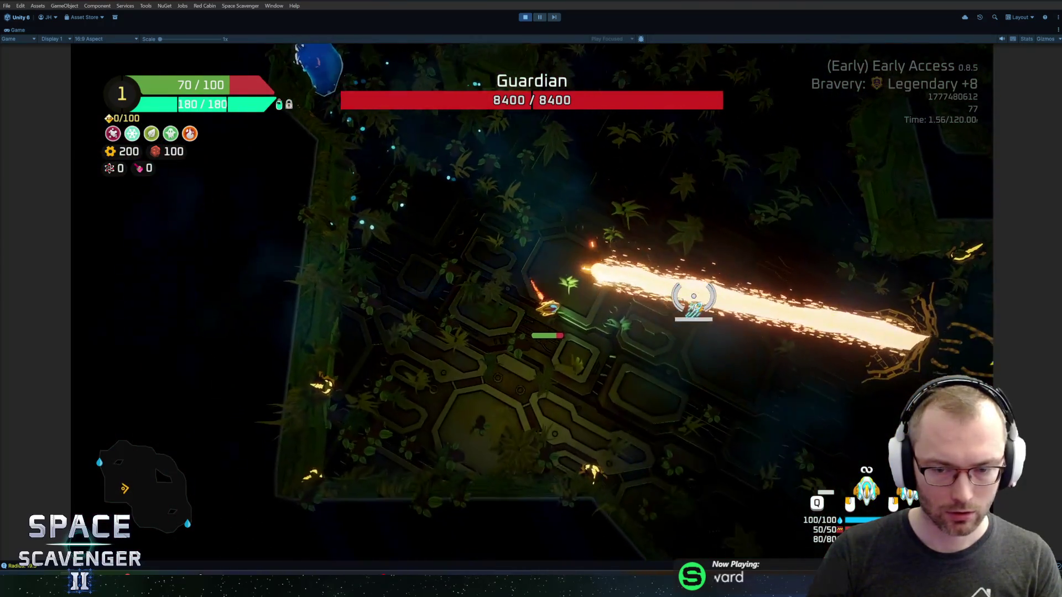
key("ctrl+p")
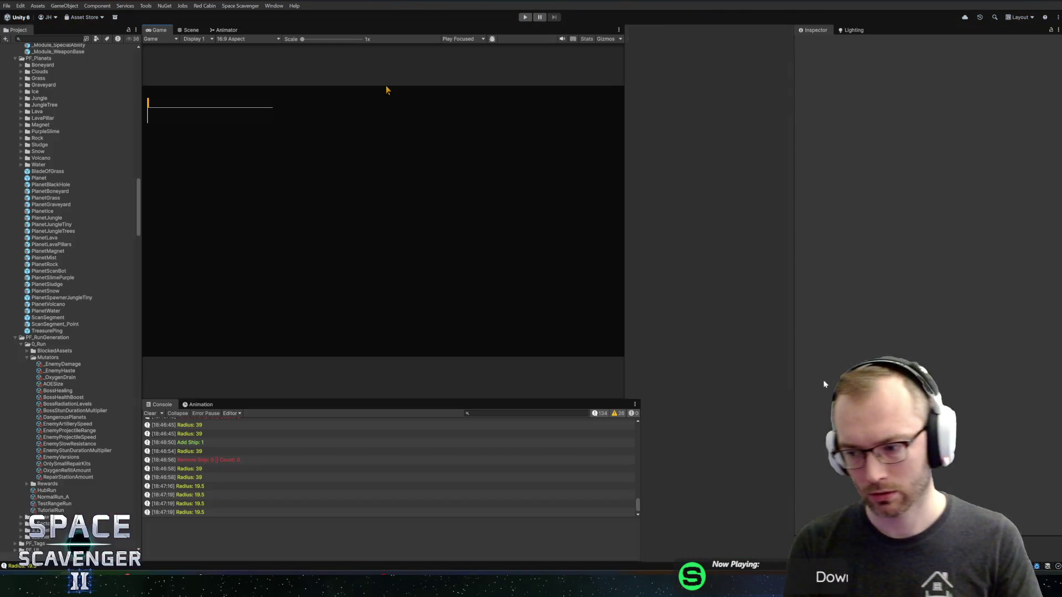
Open the Guardian prefab, then AreaVFX_Electric_E, and select its Lightning effect to see Radius 20.
left_click(685, 475)
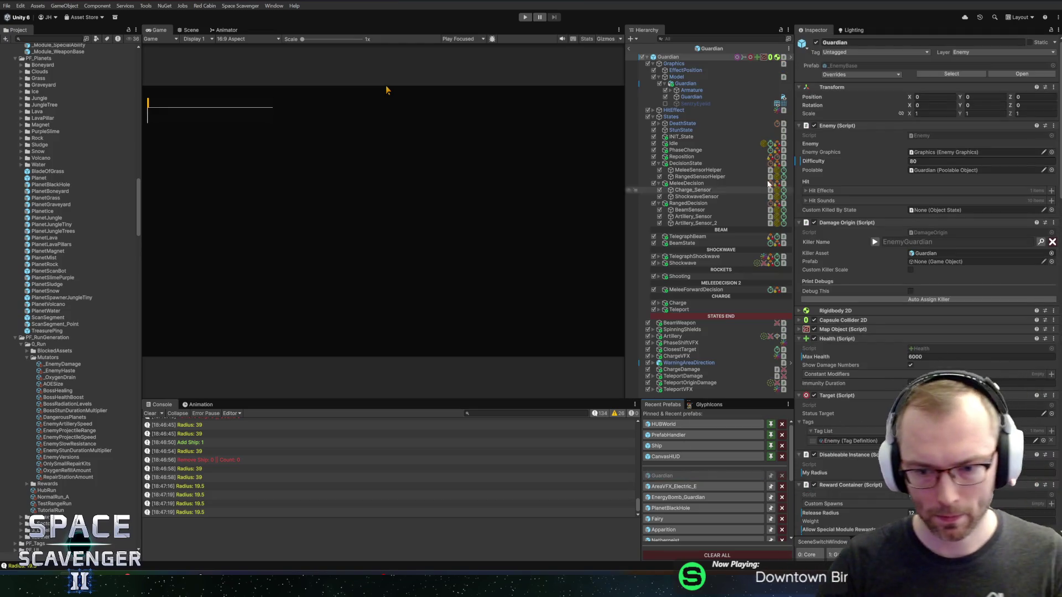
left_click(696, 383)
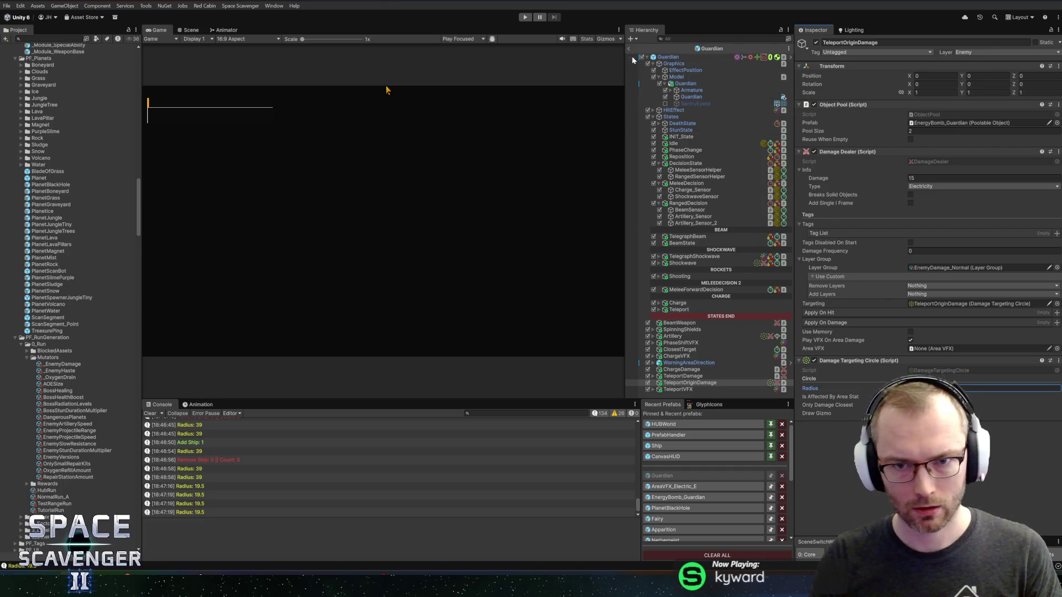
left_click(676, 486)
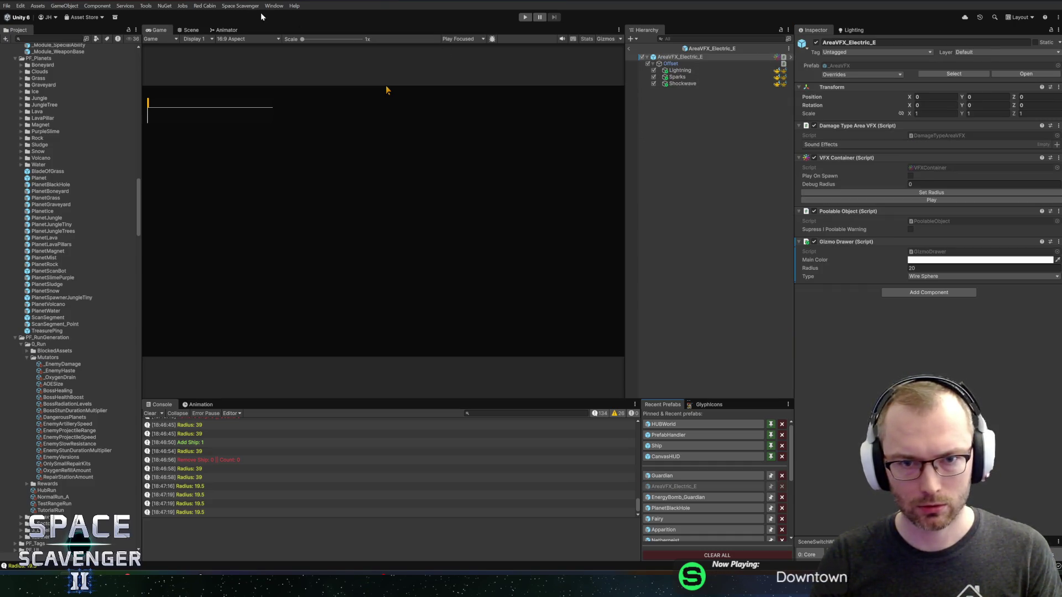
left_click(679, 70)
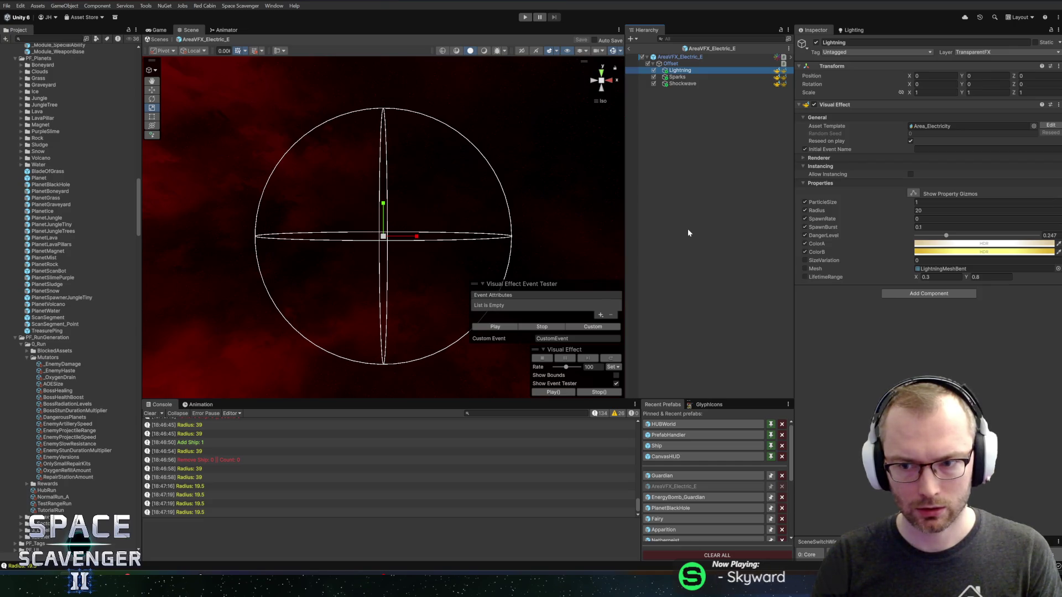
Select Lightning, Sparks and Shockwave together and play the effect in the Event Tester.
left_click(672, 84)
left_click(681, 77)
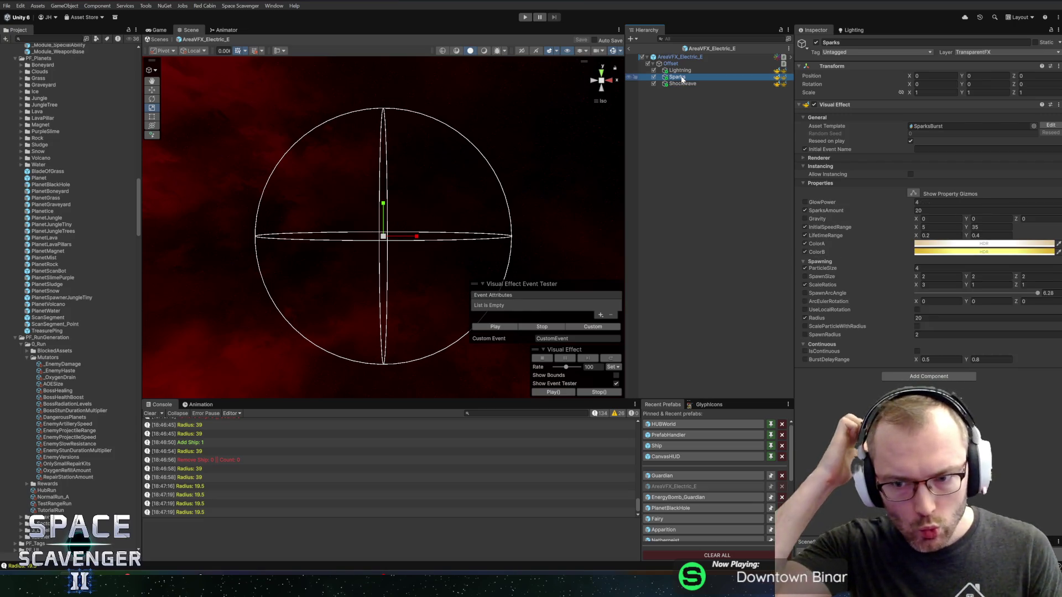
left_click(691, 70, "shift")
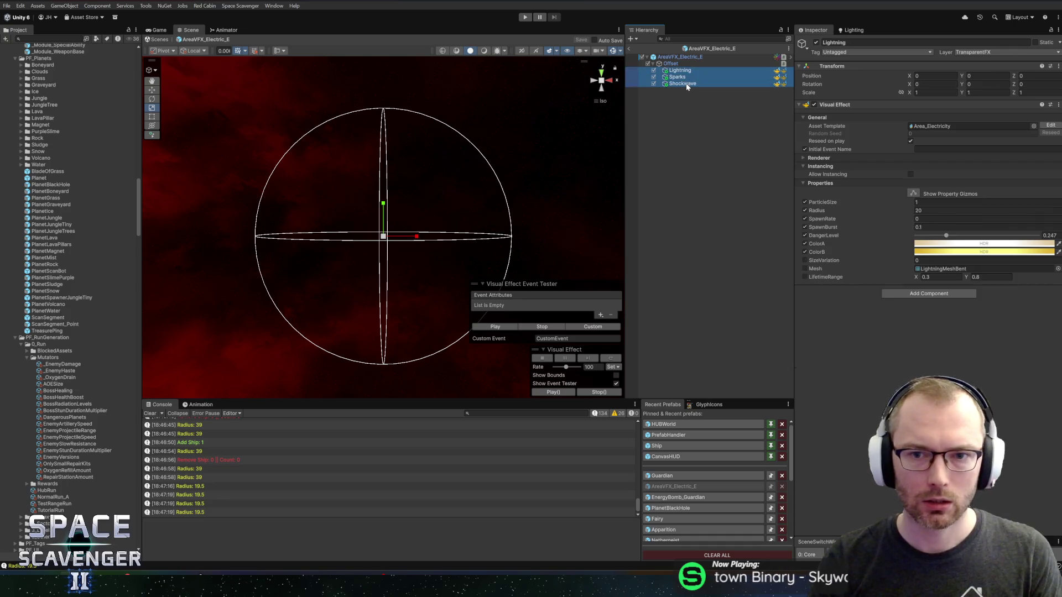
left_click(495, 326)
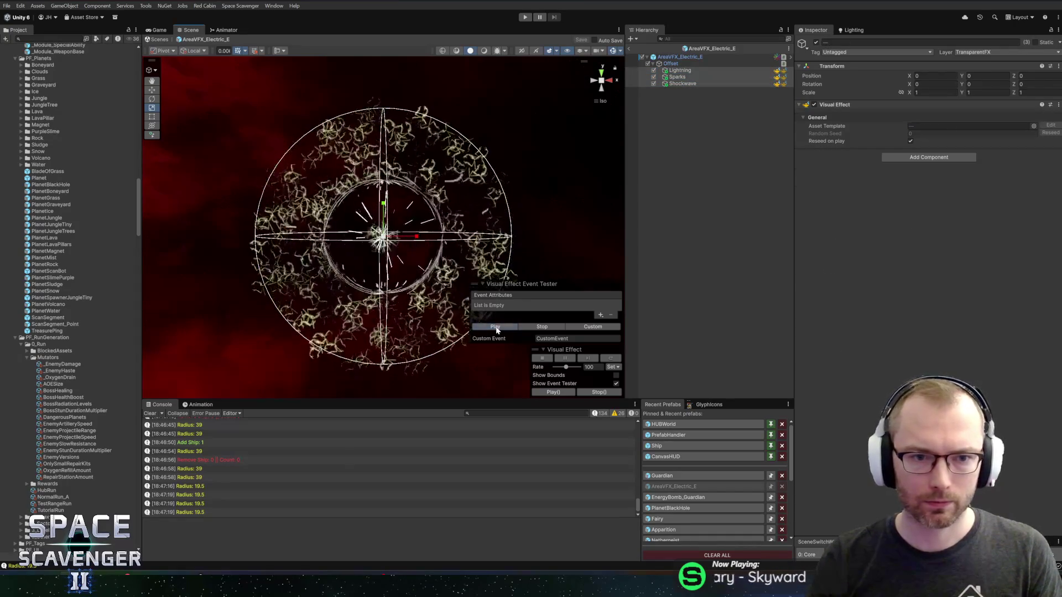
Step through Lightning and Sparks to the Shockwave effect's AOE_Shockwave settings with Radius 20.
left_click(691, 70)
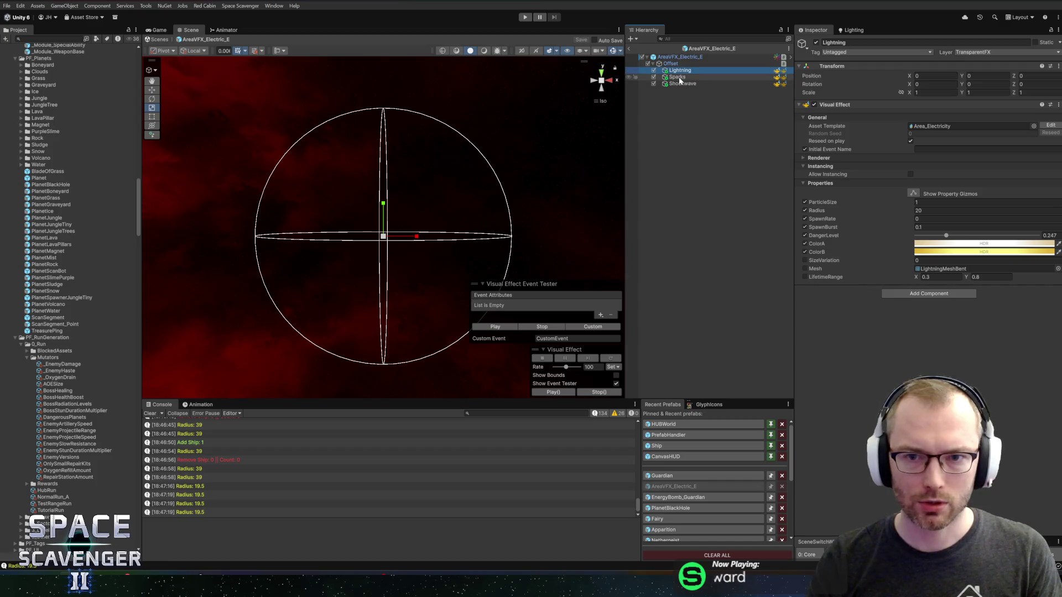
left_click(680, 78)
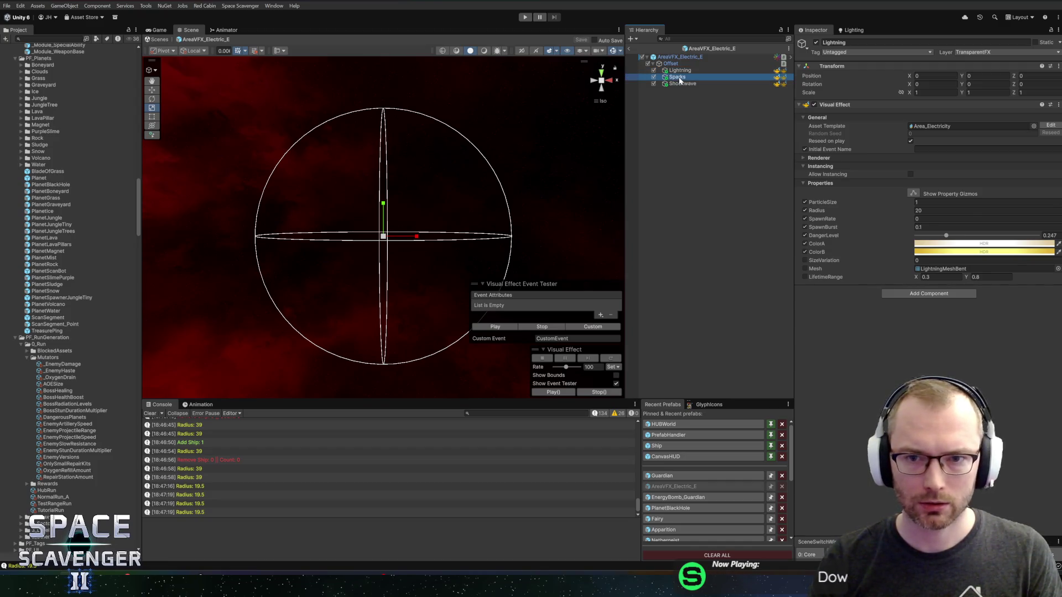
left_click(683, 84)
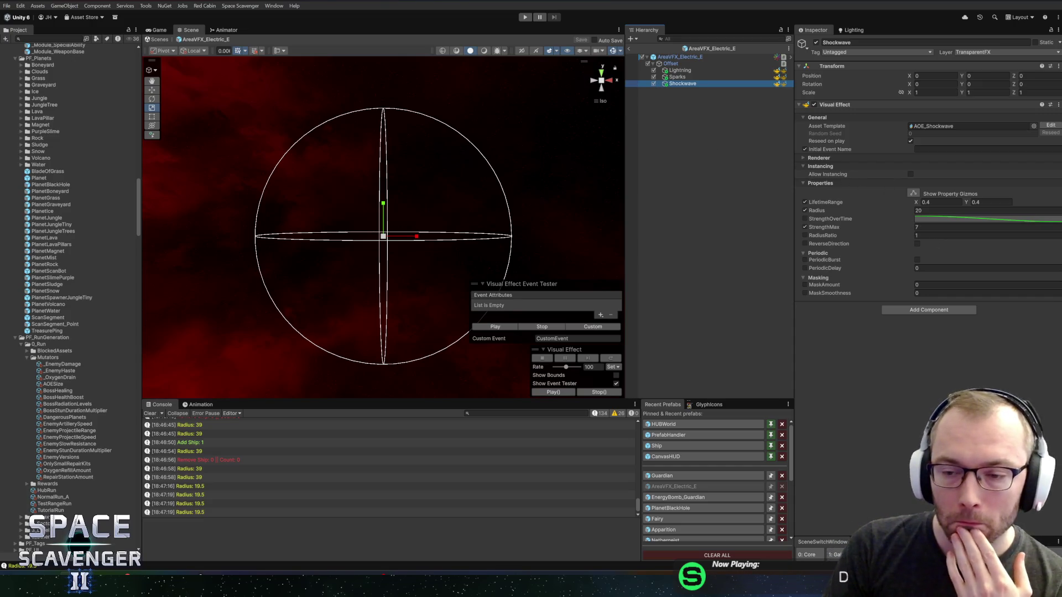
Try a Shockwave RadiusRatio of 1.05, undo back to 1, then reselect the Lightning effect.
left_click(934, 236)
type("10.5")
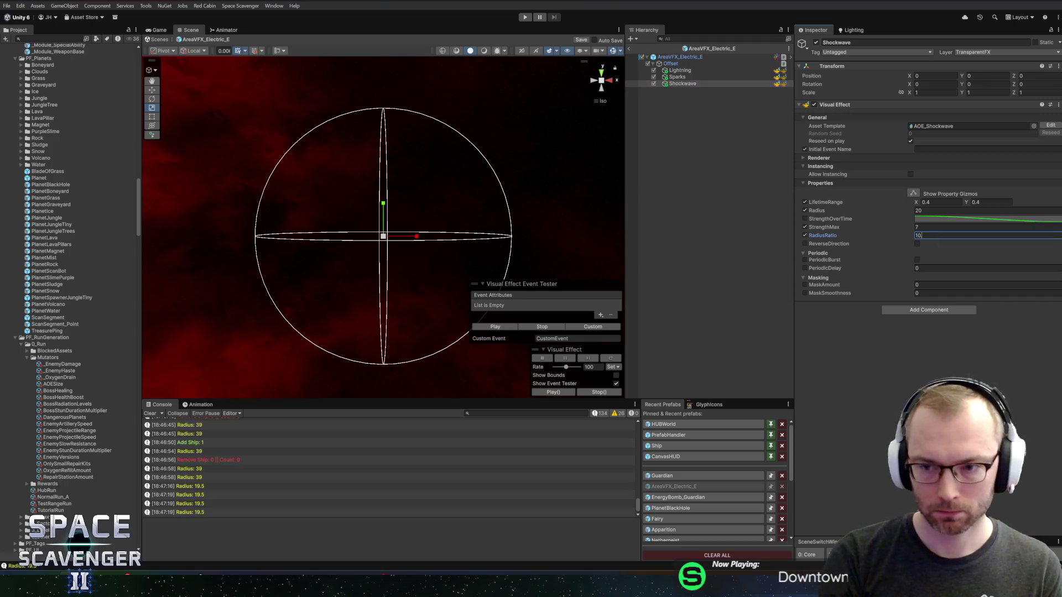
key("BackSpace")
key("BackSpace")
key("BackSpace")
type(".05")
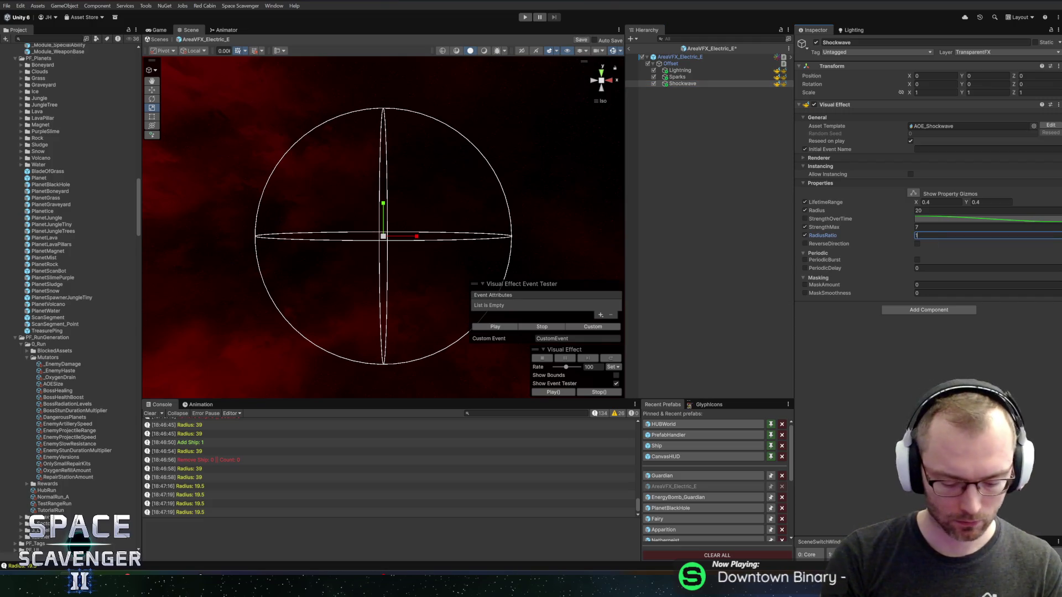
key("Return")
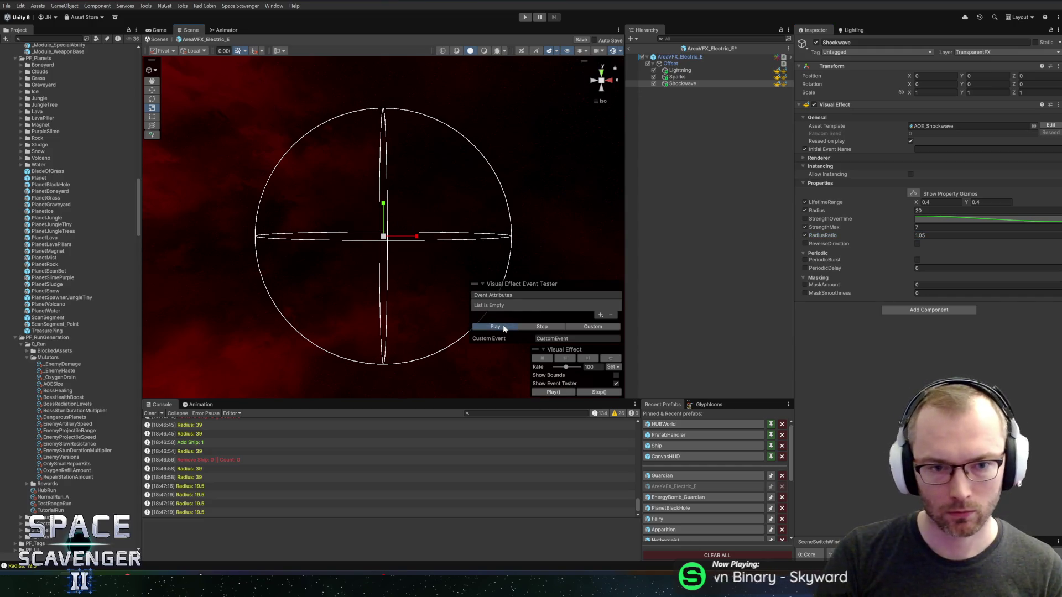
key("ctrl+z")
key("ctrl+z")
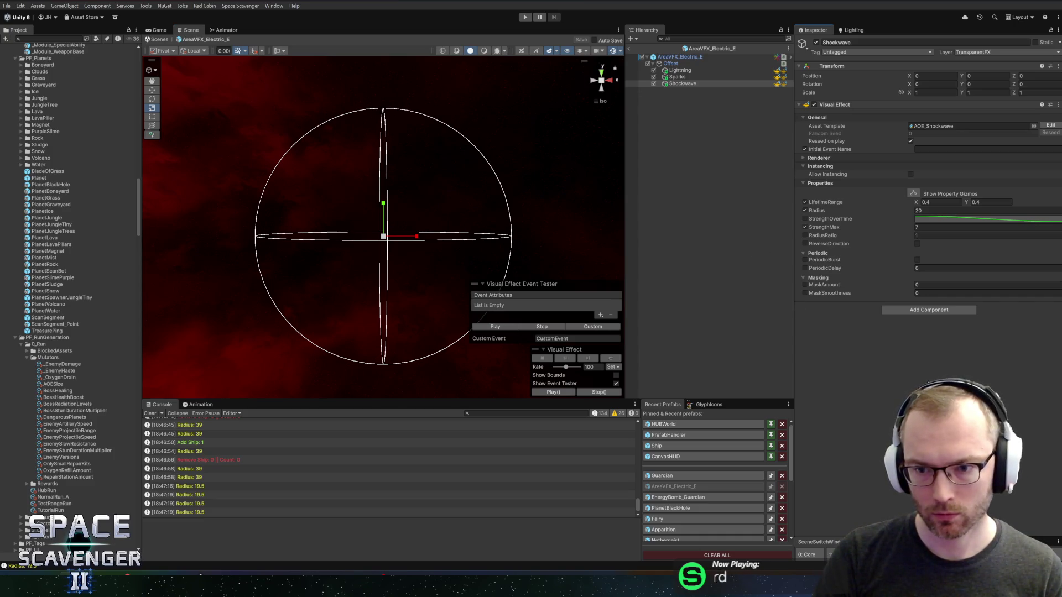
left_click(675, 71)
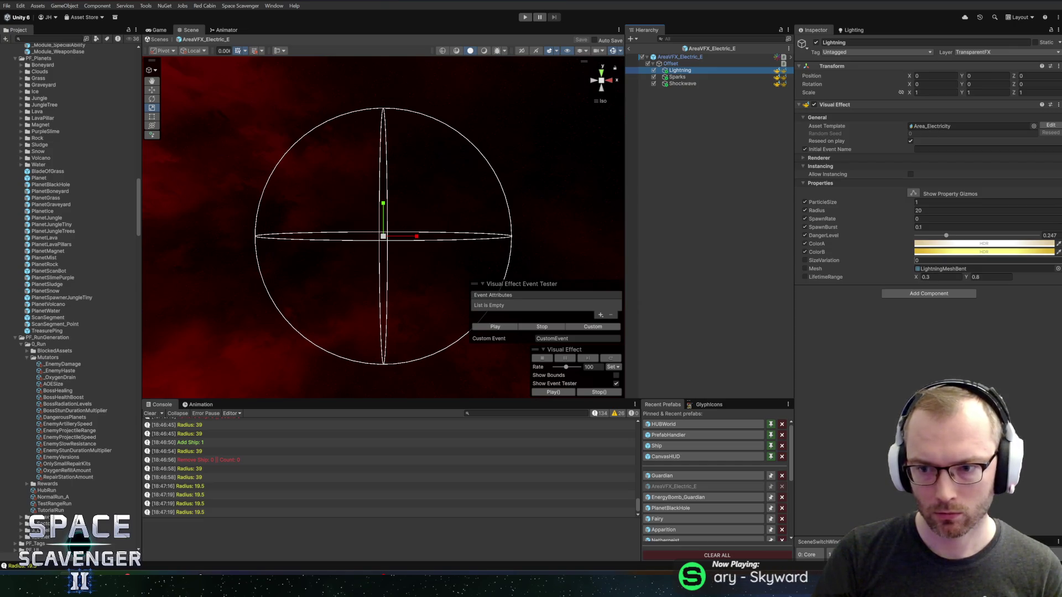
Set the Lightning particle size to 0.8 and size variation to 1, then preview the effect.
left_click(940, 260)
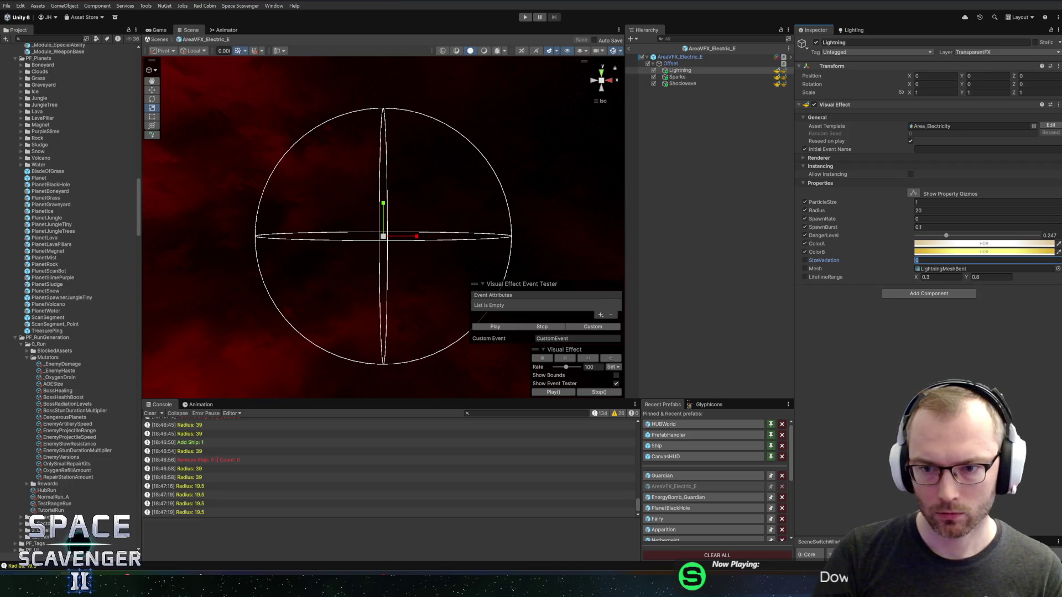
type("0.5")
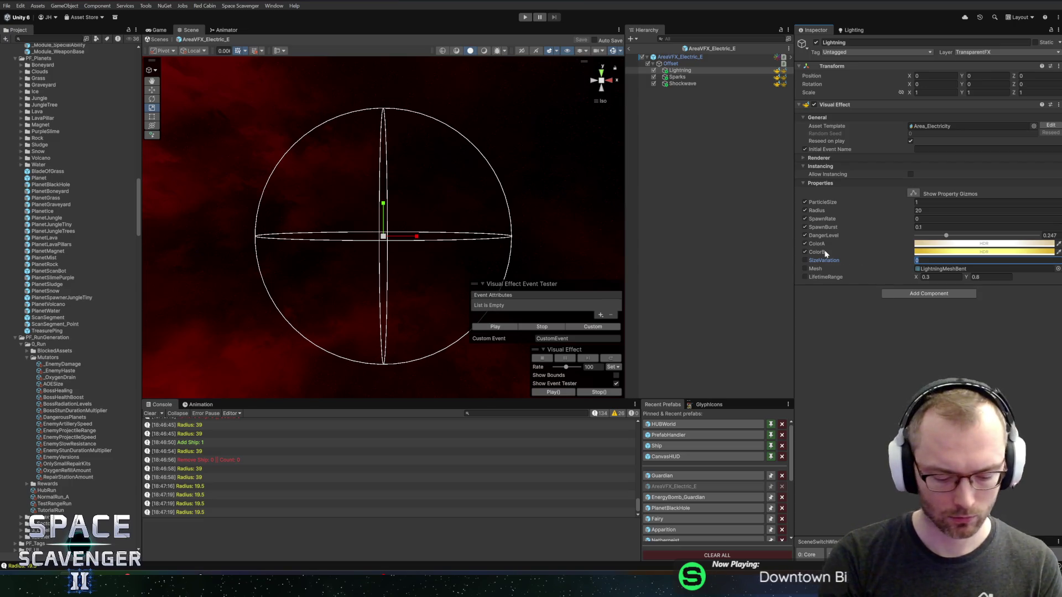
left_click(507, 327)
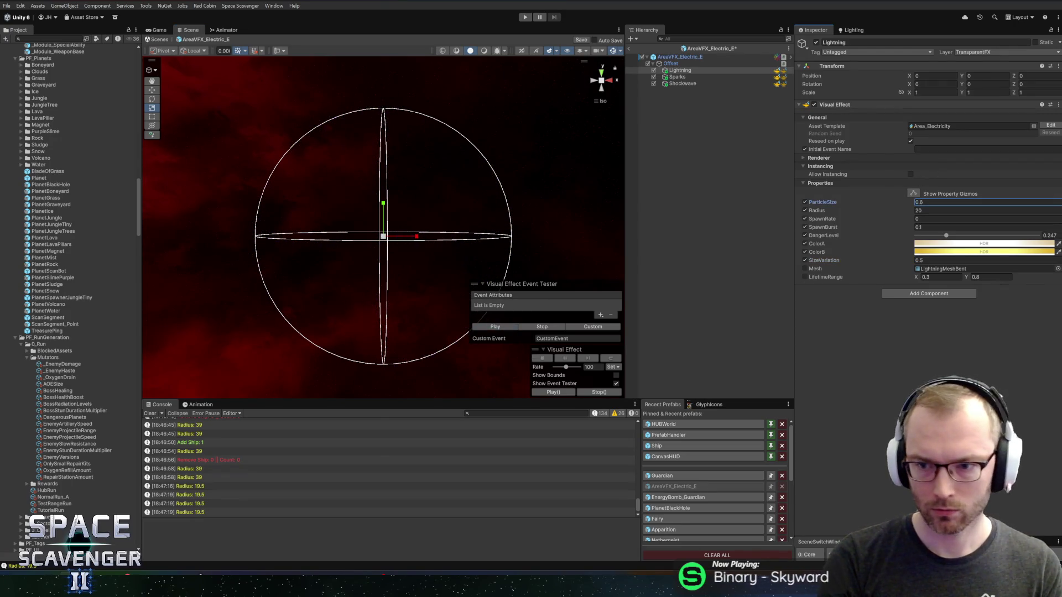
left_click(918, 260)
left_click(505, 327)
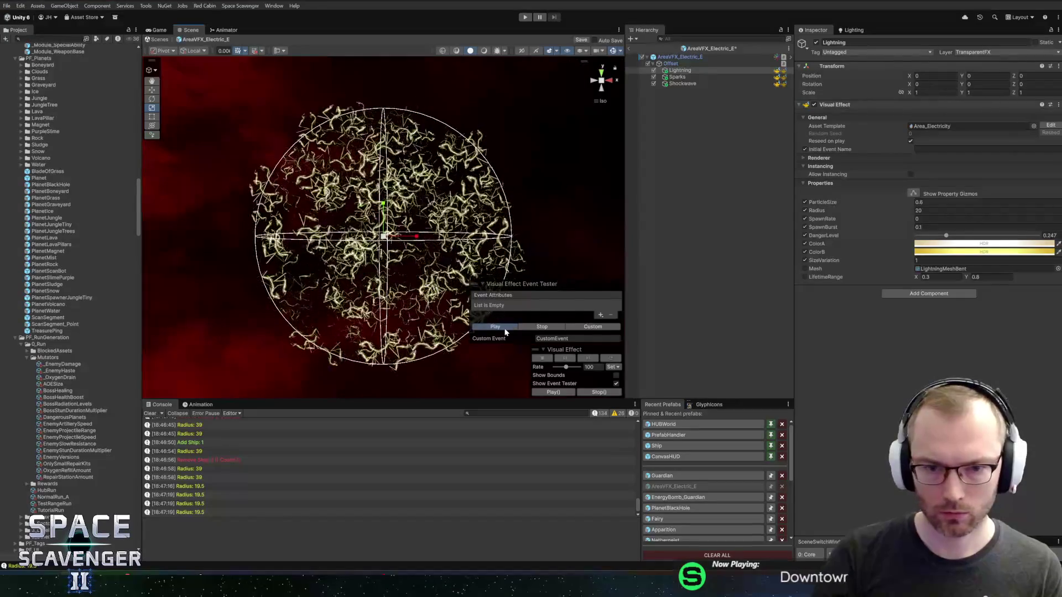
Narrow the Lightning lifetime range to 0.2–0.4 and replay the effect.
left_click(940, 277)
type("0.4")
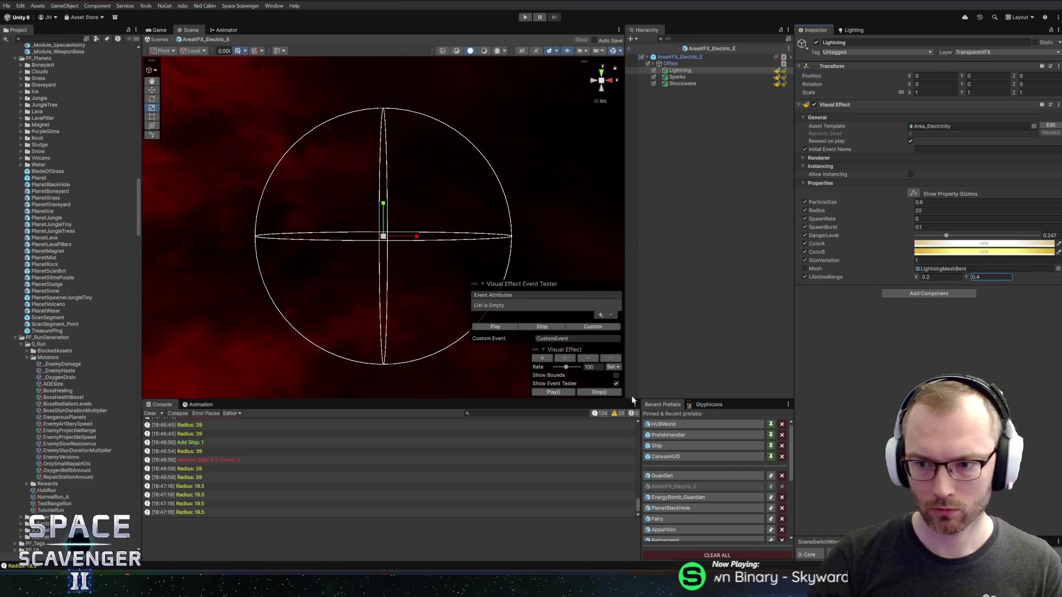
left_click(512, 324)
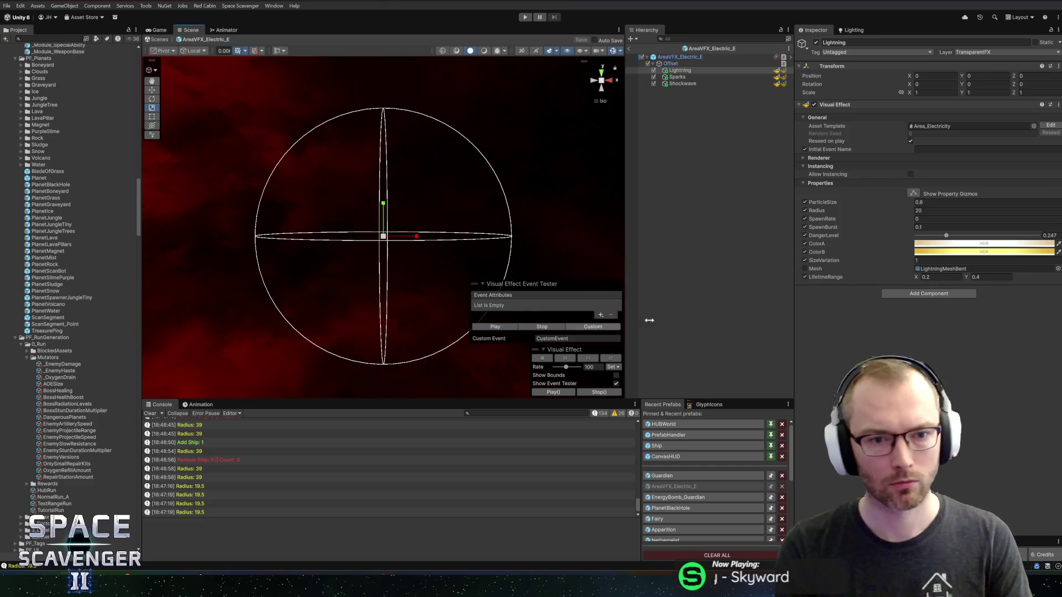
left_click(679, 76)
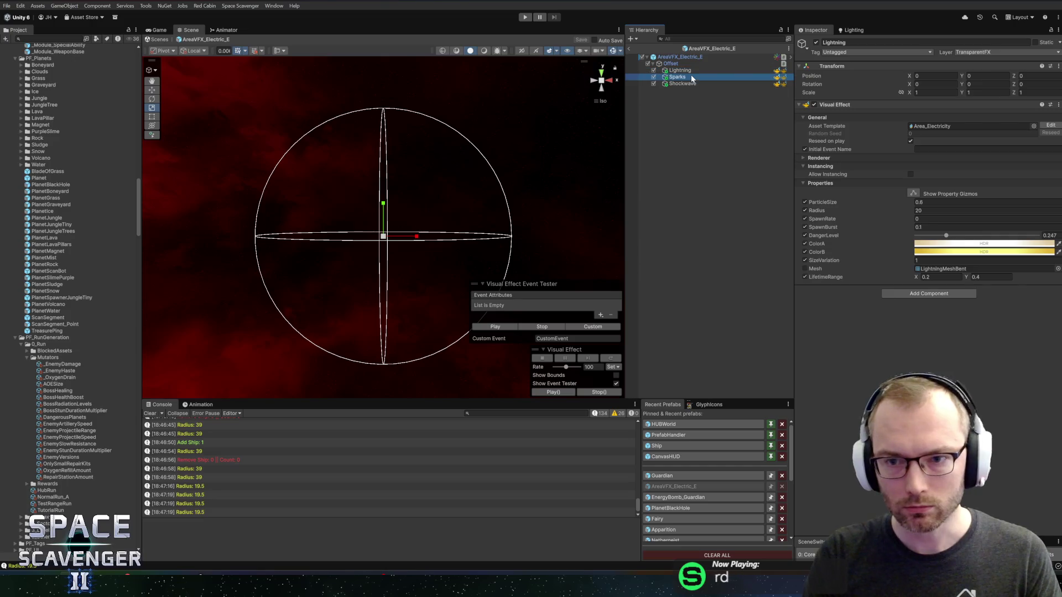
Give Sparks a 0.2–0.5 burst delay, 30 sparks and a 10–60 initial speed range.
left_click(940, 360)
type("0.2")
key("Tab")
type("0.5")
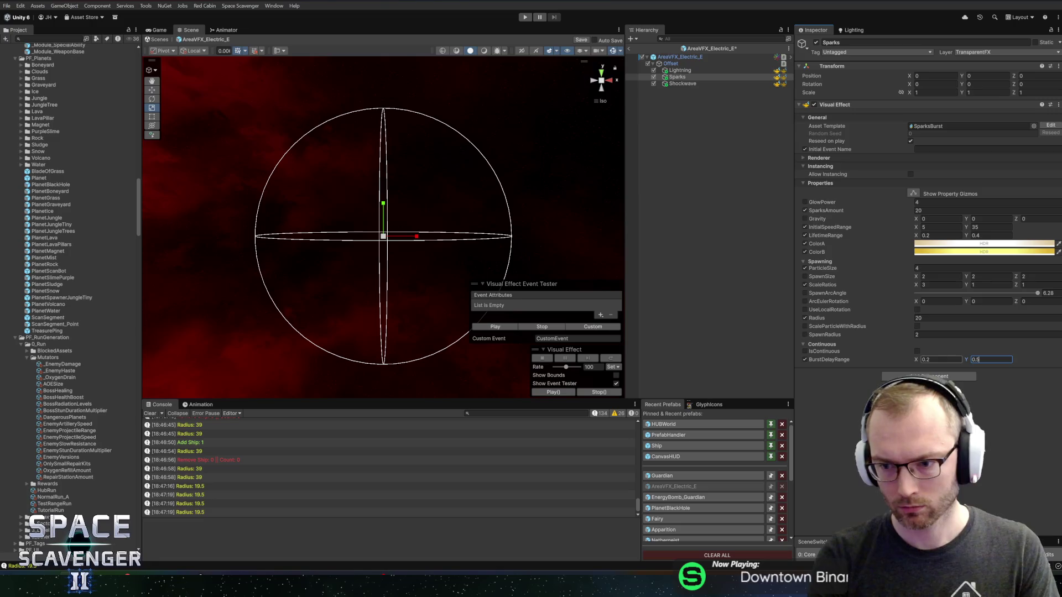
key("Return")
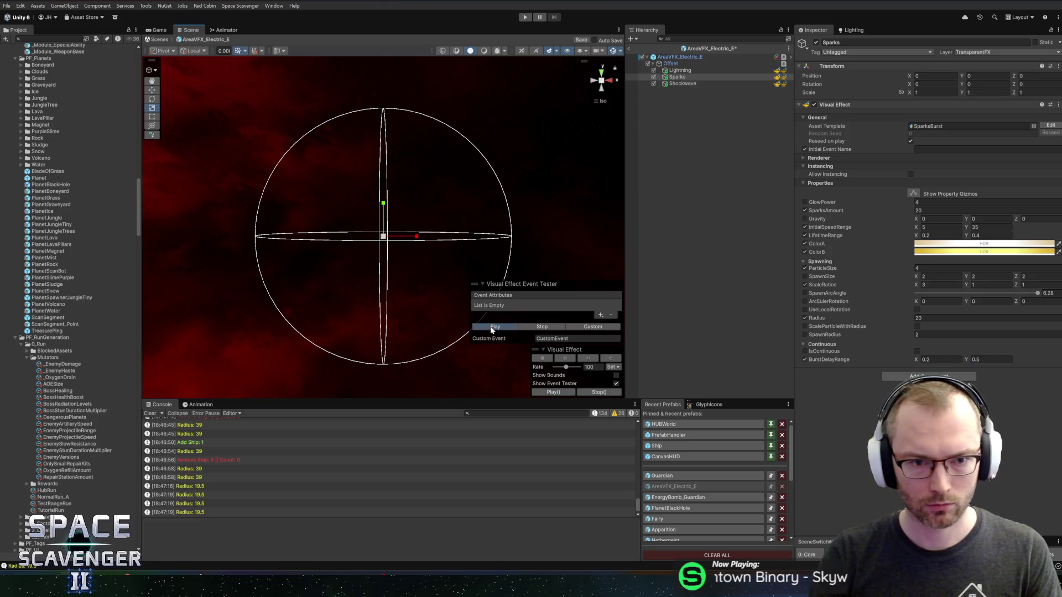
left_click(927, 211)
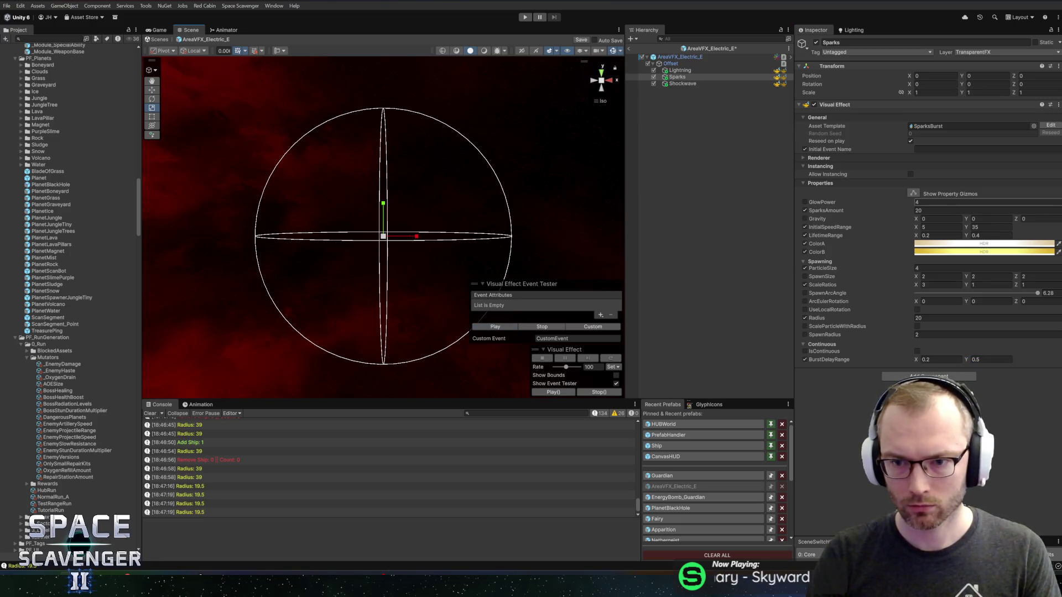
type("30")
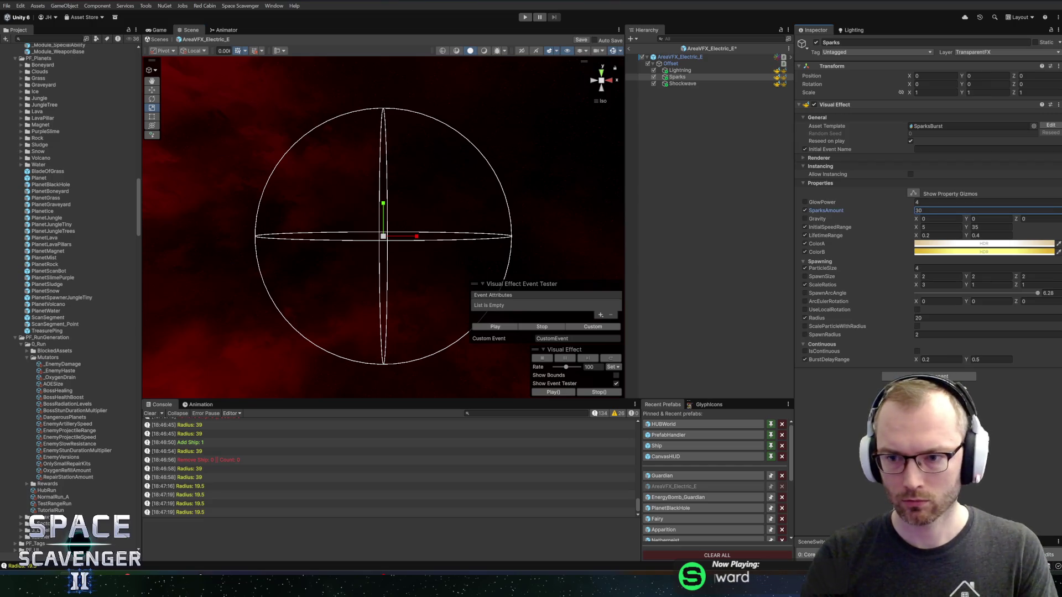
left_click(940, 227)
type("10")
key("Tab")
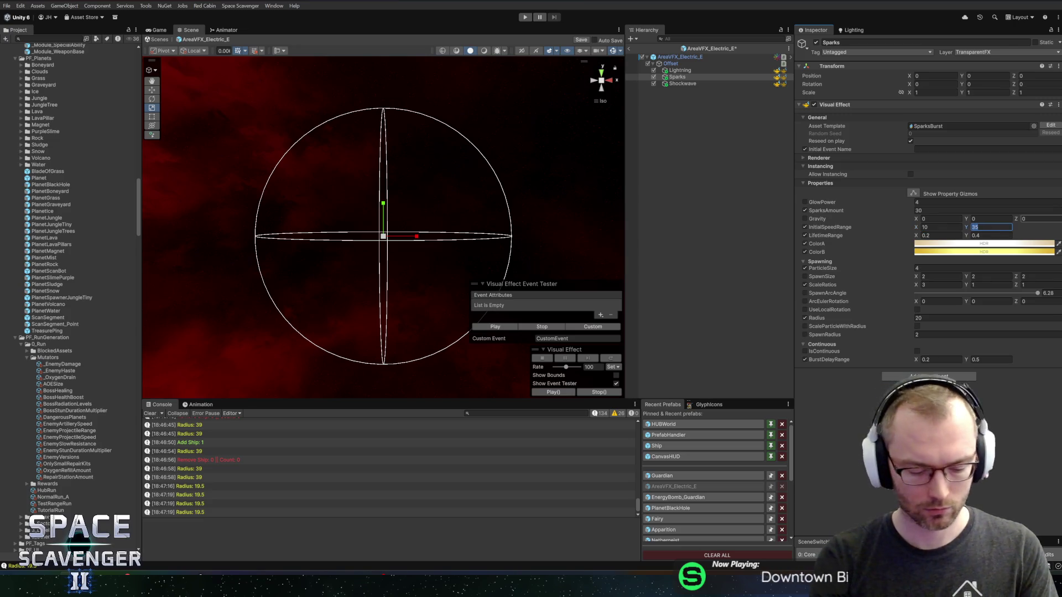
type("60")
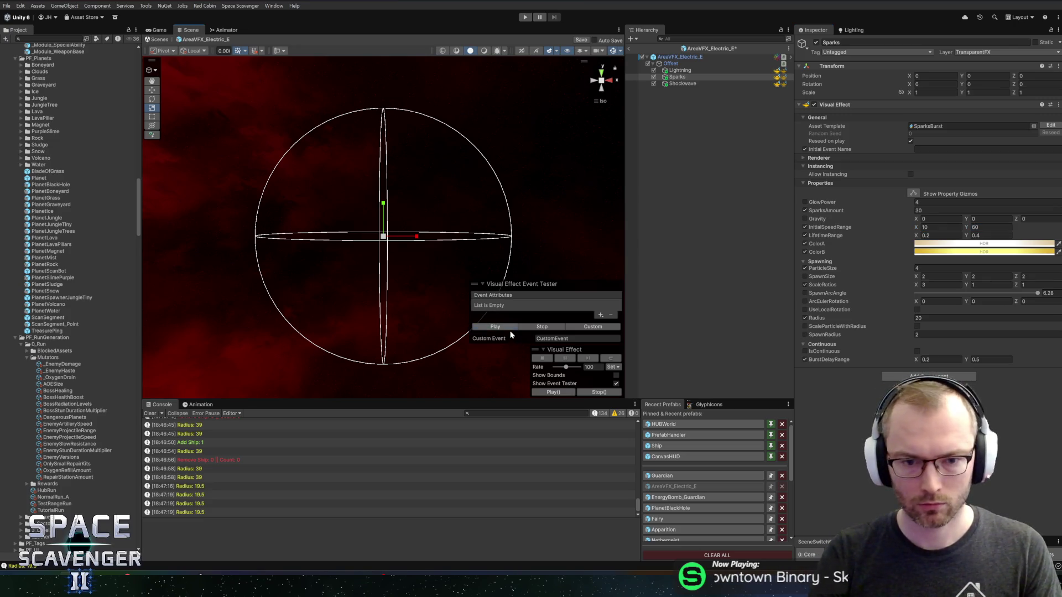
Preview the spark burst, then play Lightning, Sparks and Shockwave together.
left_click(510, 330)
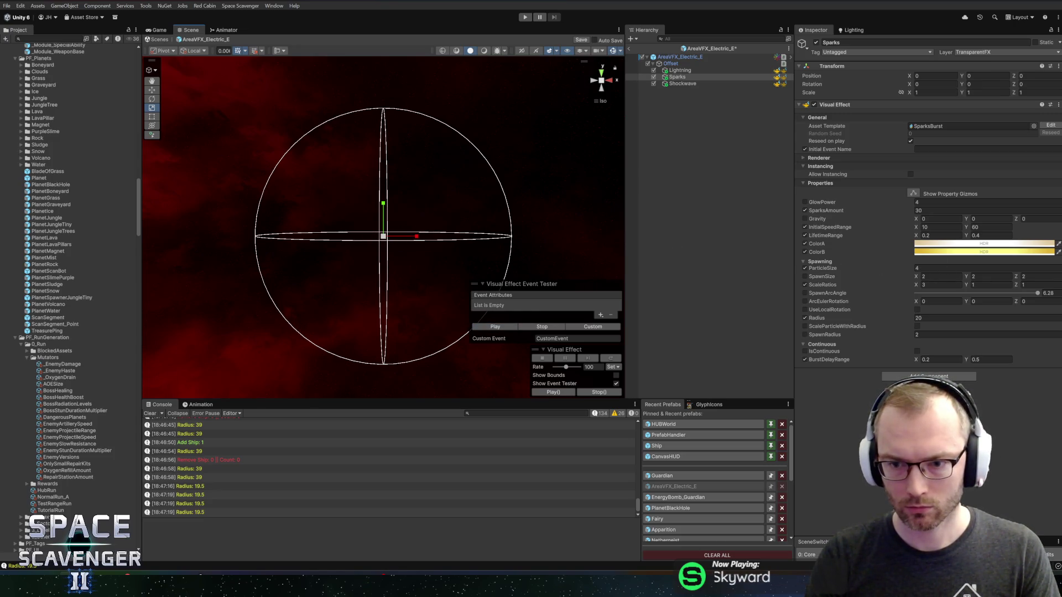
left_click(491, 329)
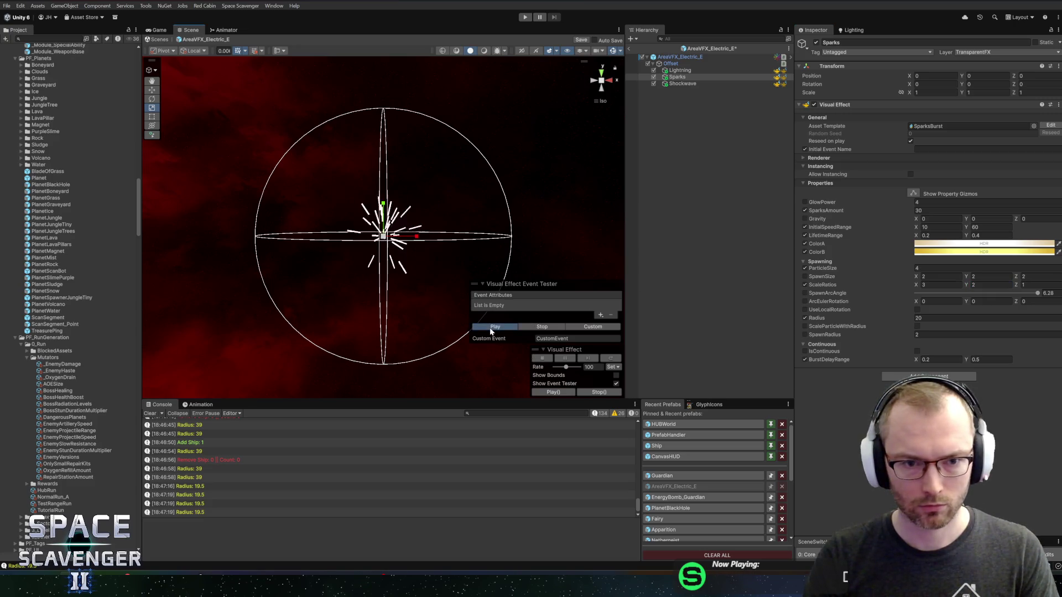
left_click(679, 70)
left_click(681, 83, "shift")
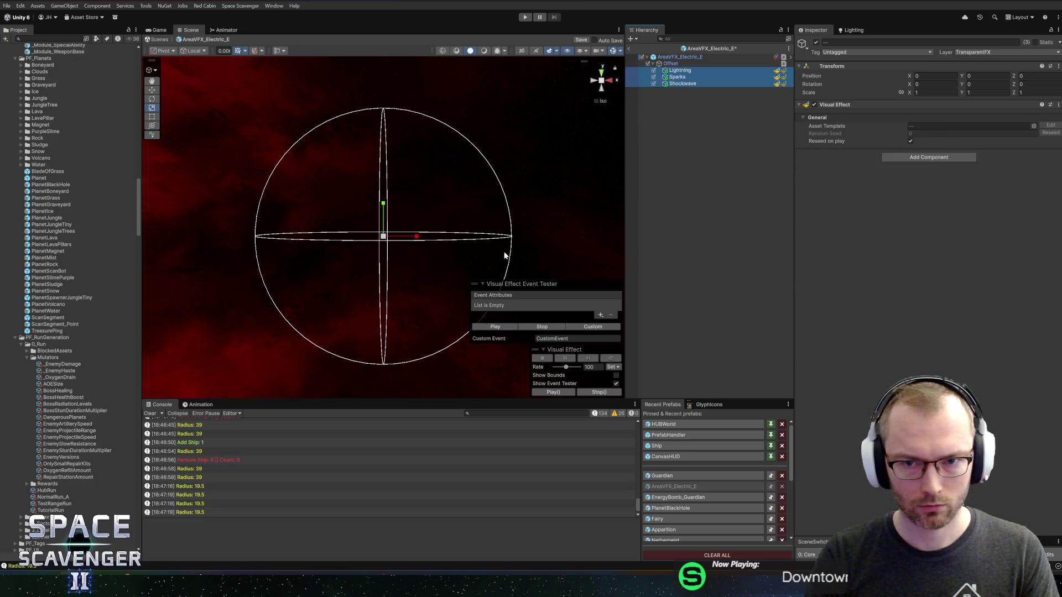
left_click(491, 328)
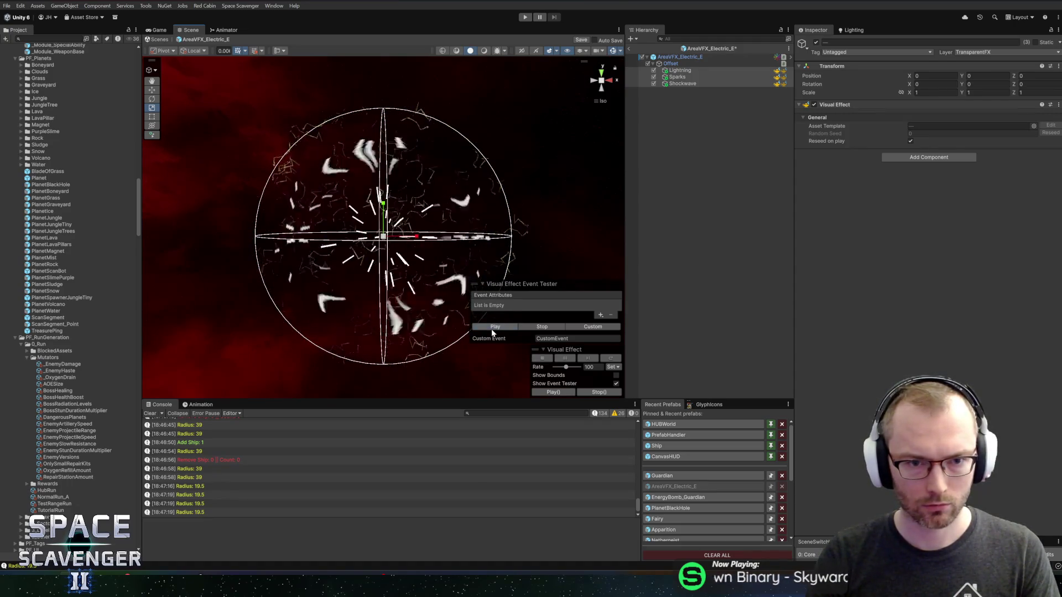
Save the AreaVFX_Electric_E prefab and return to the Core scene.
key("ctrl+s")
left_click(630, 49)
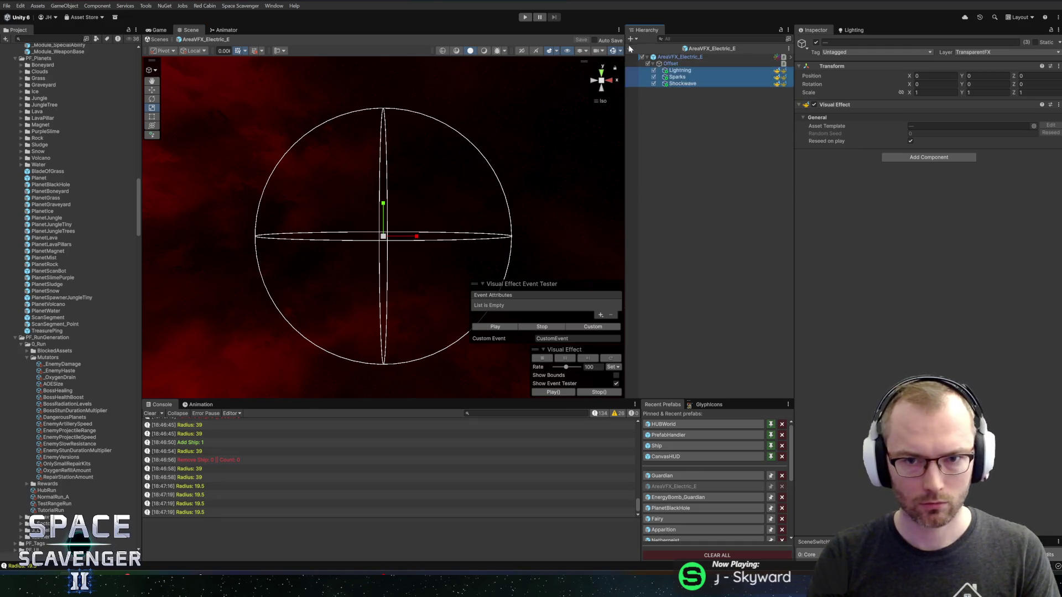
scroll(692, 460, "down", 2)
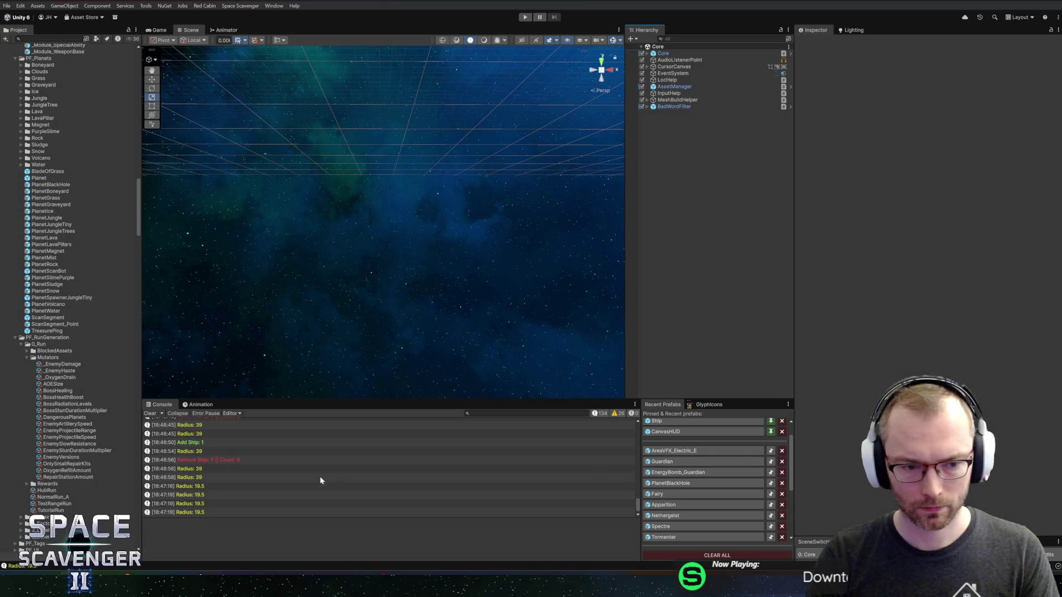
Delete the radius Debug.Log line from the script and save it.
double_click(261, 483)
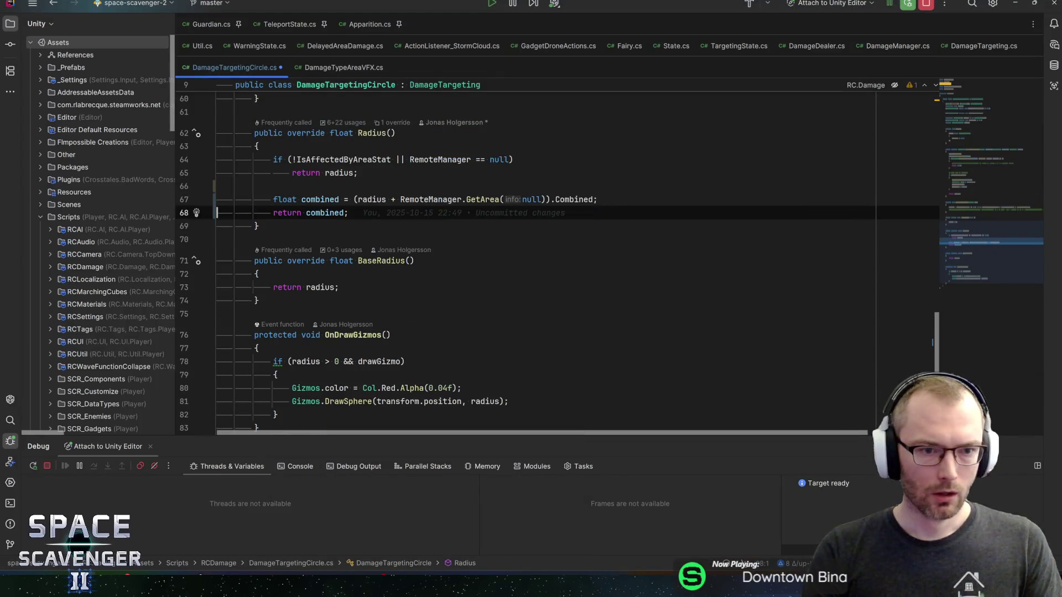
key("shift+End")
key("BackSpace")
key("BackSpace")
key("ctrl+s")
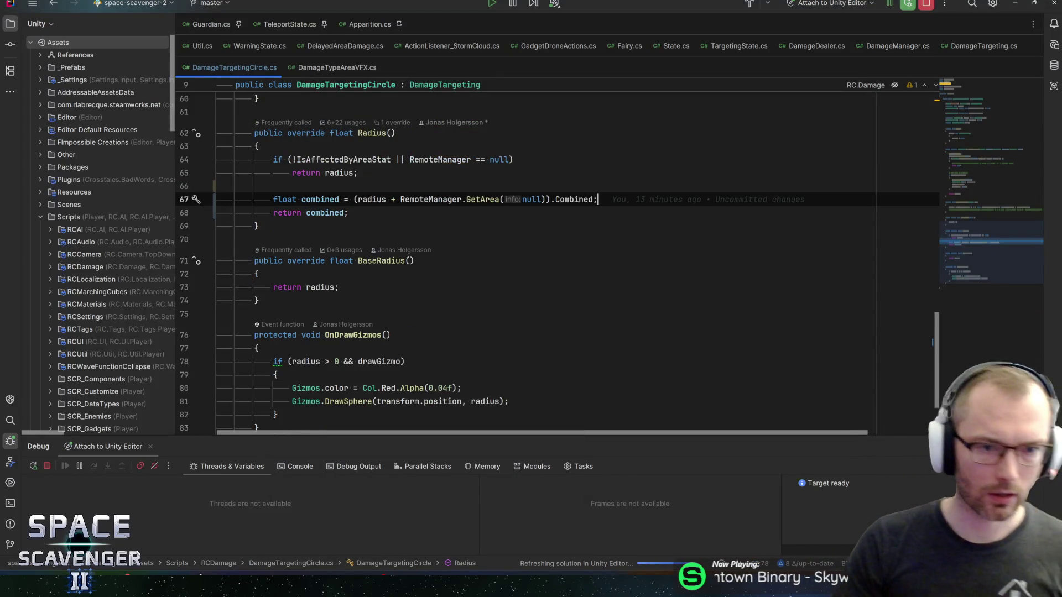
Make Radius() return the combined radius expression directly, then go back to Unity.
left_click(354, 199)
key("shift+End")
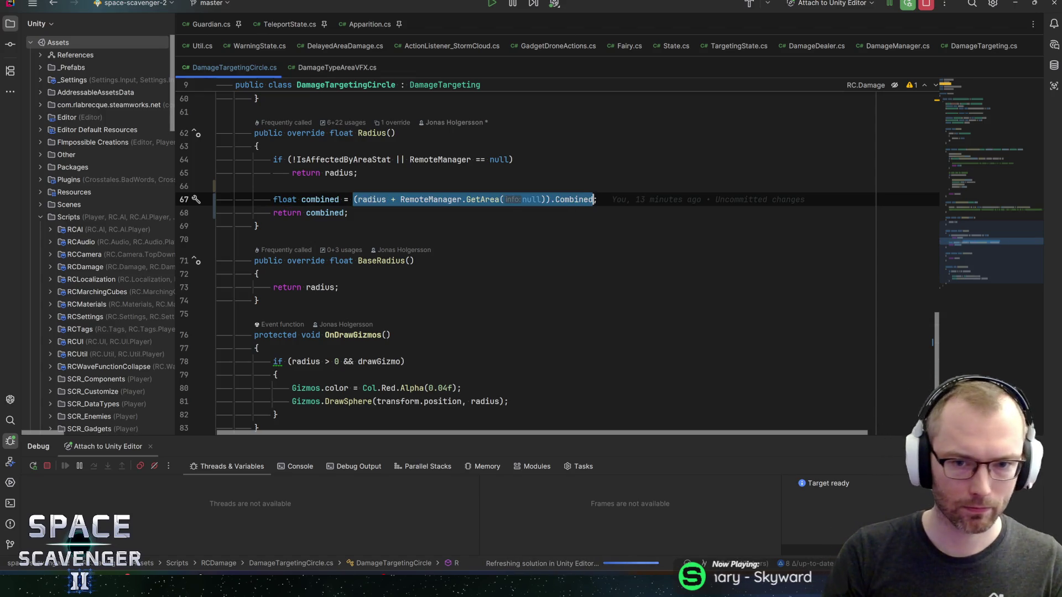
key("ctrl+x")
key("Down")
key("Left")
key("ctrl+shift+Left")
key("ctrl+v")
key("Up")
key("ctrl+y")
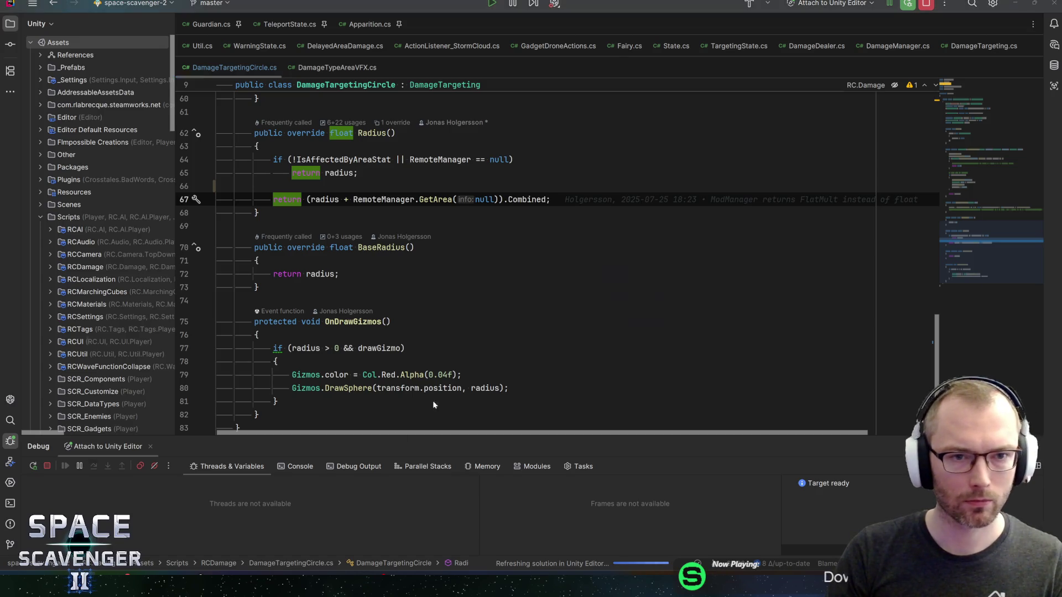
key("alt+Tab")
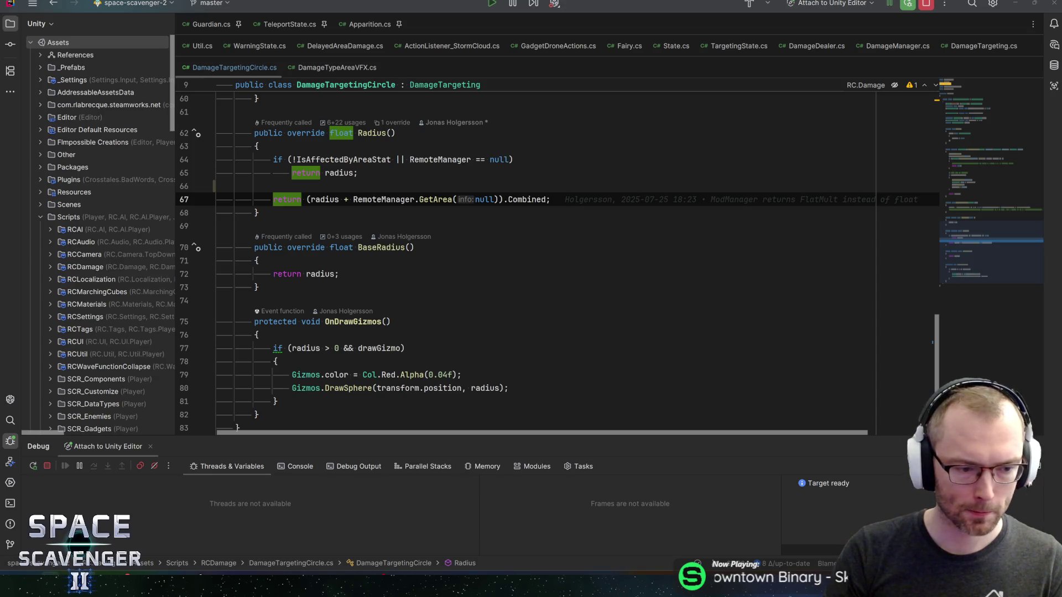
key("alt+Tab")
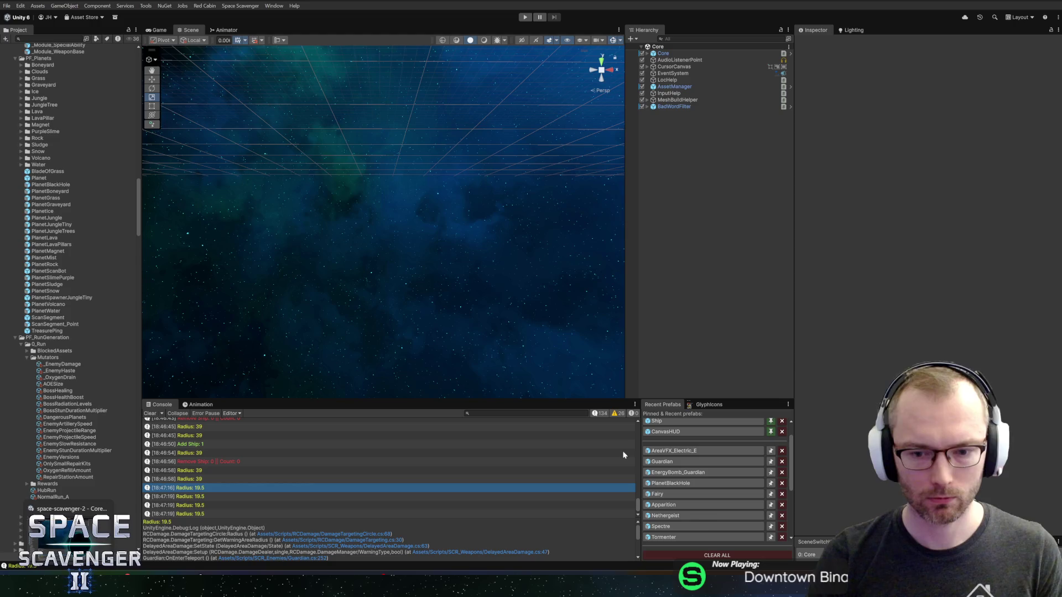
Open the Guardian prefab in the Animation window, showing its TeleportWarning clip.
left_click(677, 464)
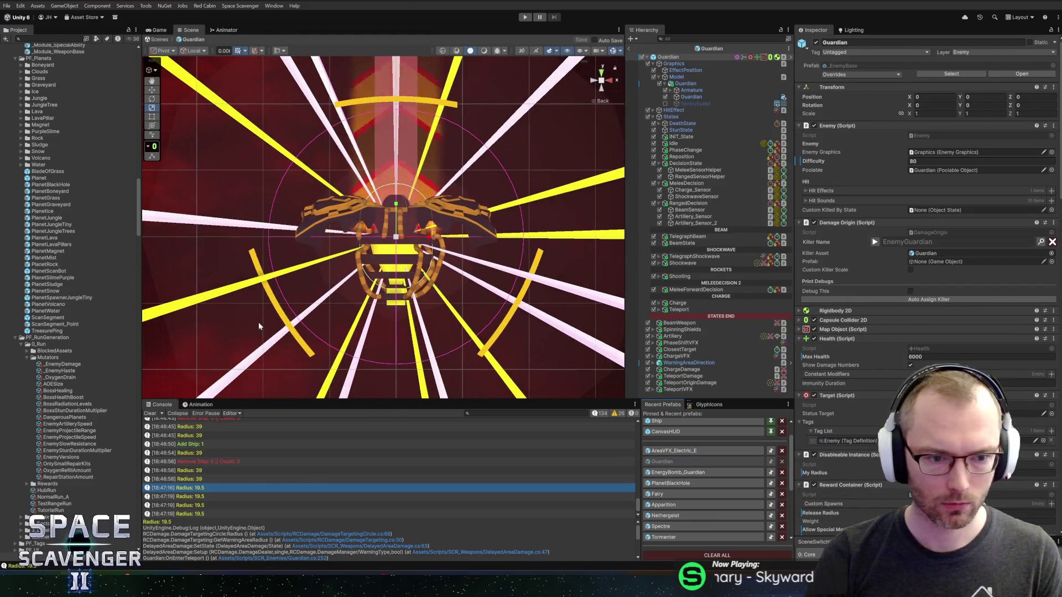
left_click(196, 408)
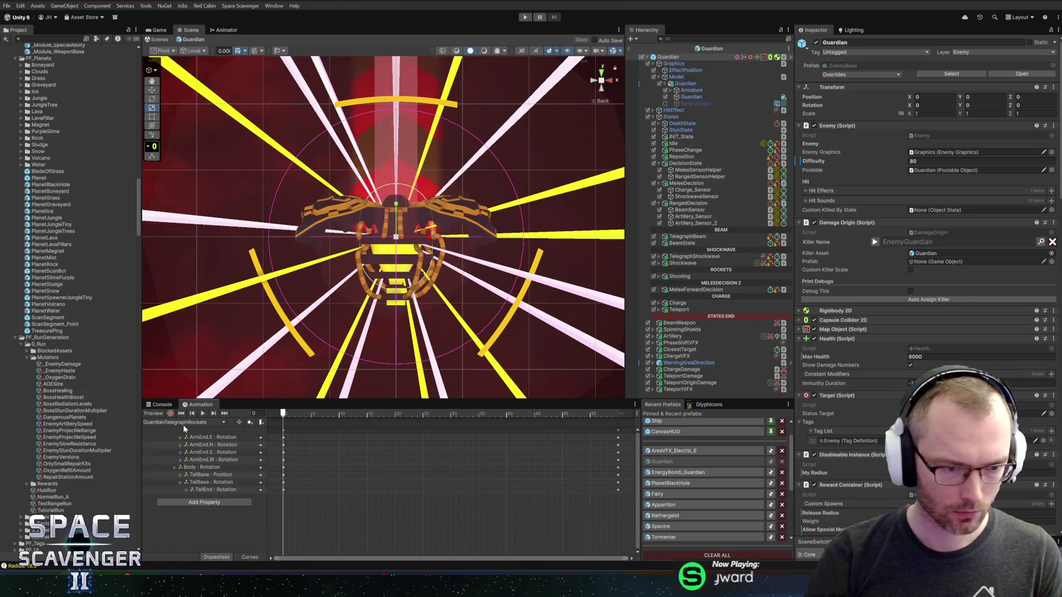
left_click(184, 424)
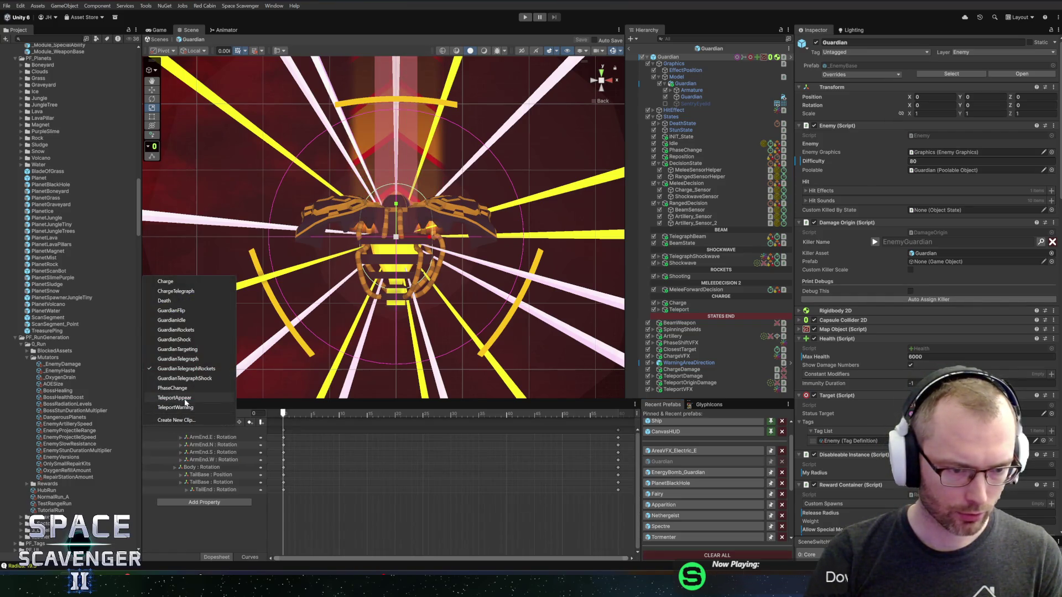
left_click(184, 408)
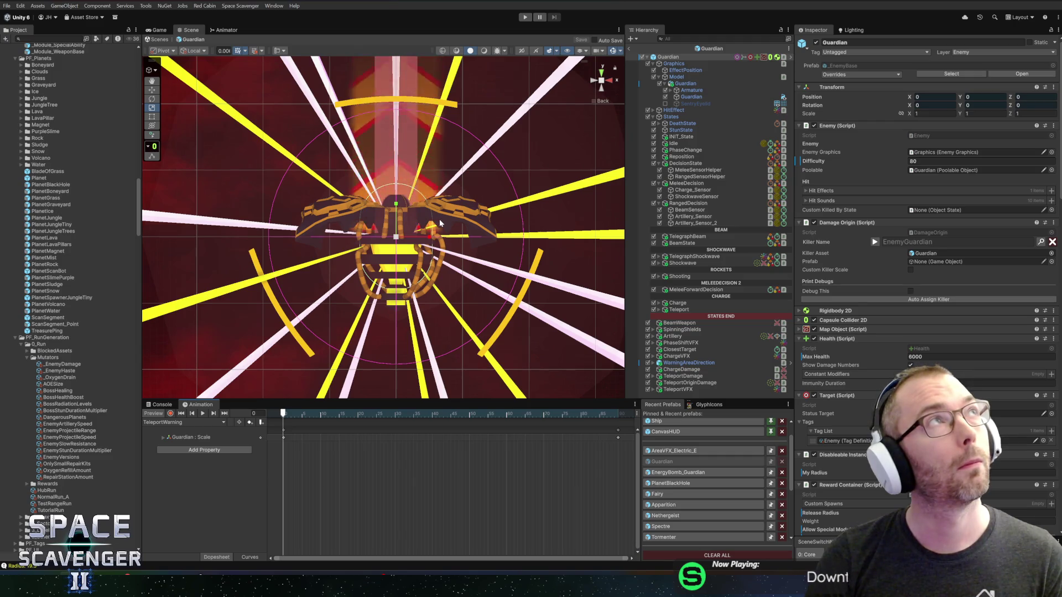
Look over the GuardianShock clip, then load GuardianFlip and scrub to mid-flip.
left_click(209, 423)
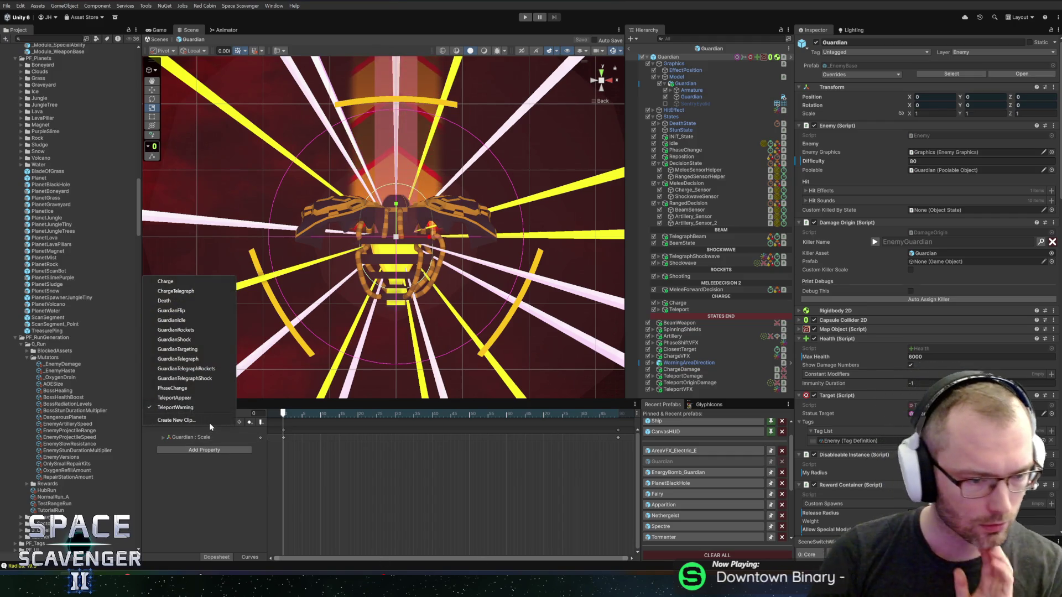
left_click(187, 341)
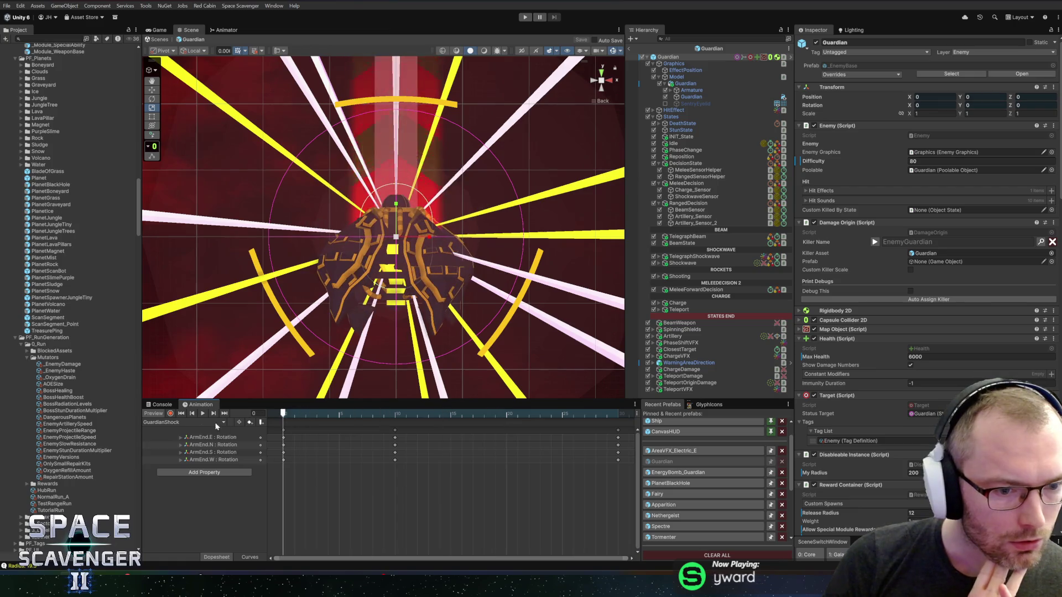
left_click(188, 423)
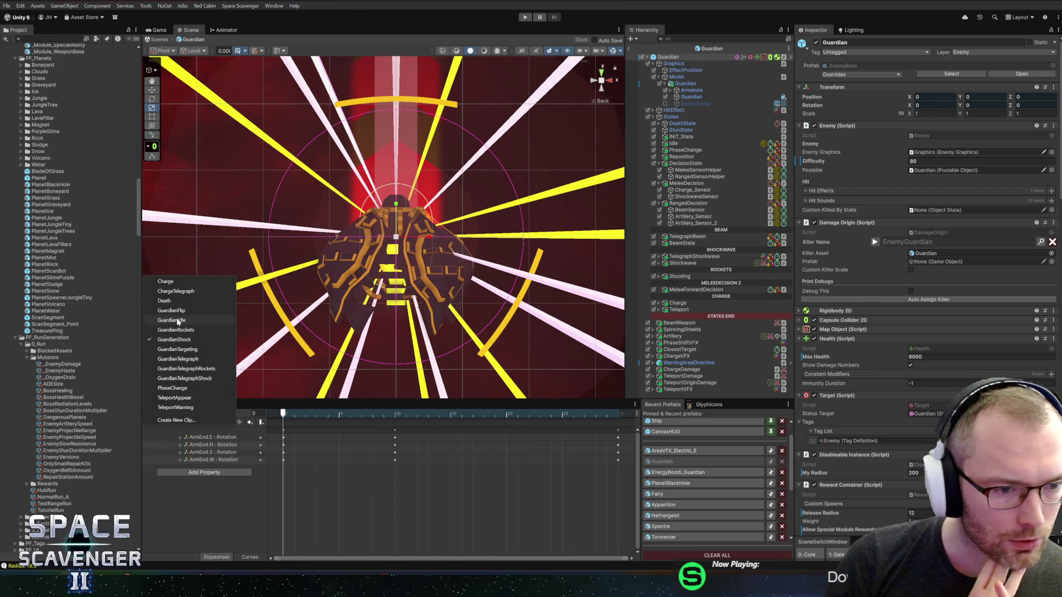
left_click(171, 310)
mouse_move(283, 413)
left_mouse_down()
mouse_move(595, 413)
mouse_move(284, 413)
left_mouse_up()
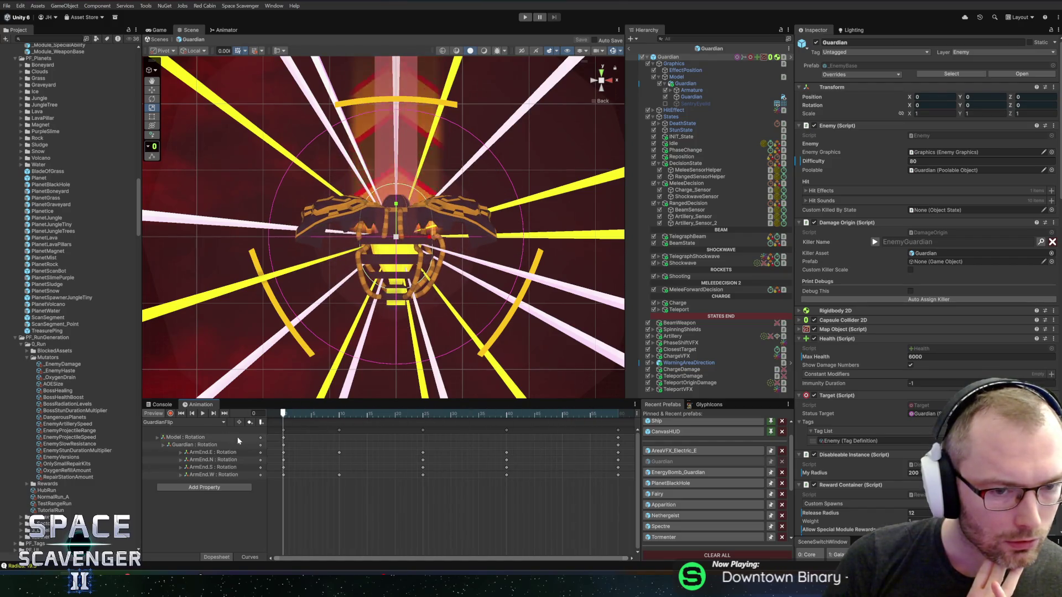
Scrub through GuardianFlip to review its Model rotation from start to end pose at frame 61.
left_click(186, 424)
left_click(178, 314)
mouse_move(283, 413)
left_mouse_down()
mouse_move(619, 414)
mouse_move(302, 415)
mouse_move(283, 428)
left_mouse_up()
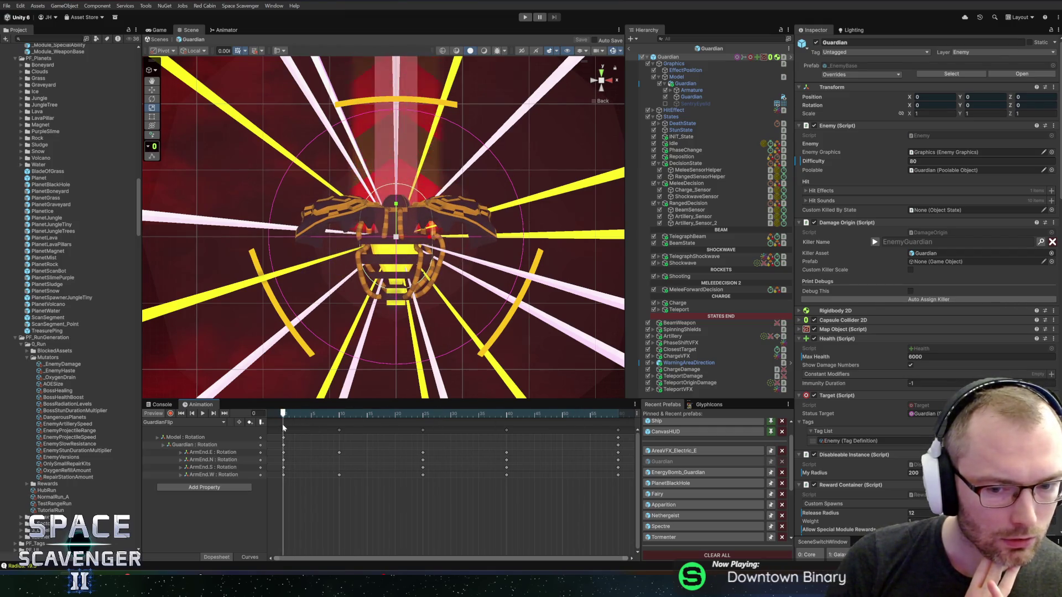
left_click(186, 438)
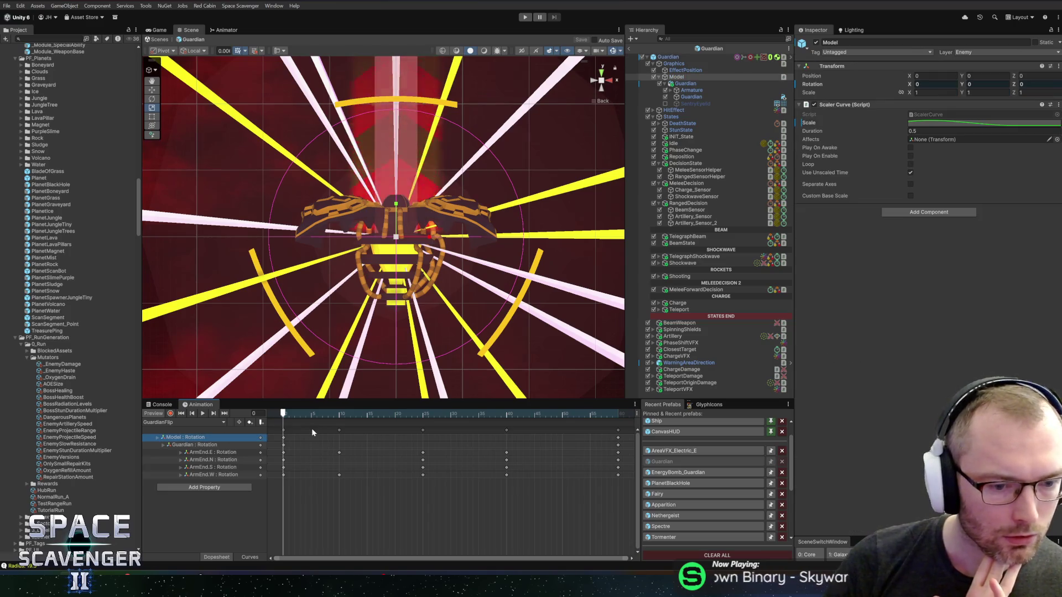
left_click_drag(284, 414, 623, 414)
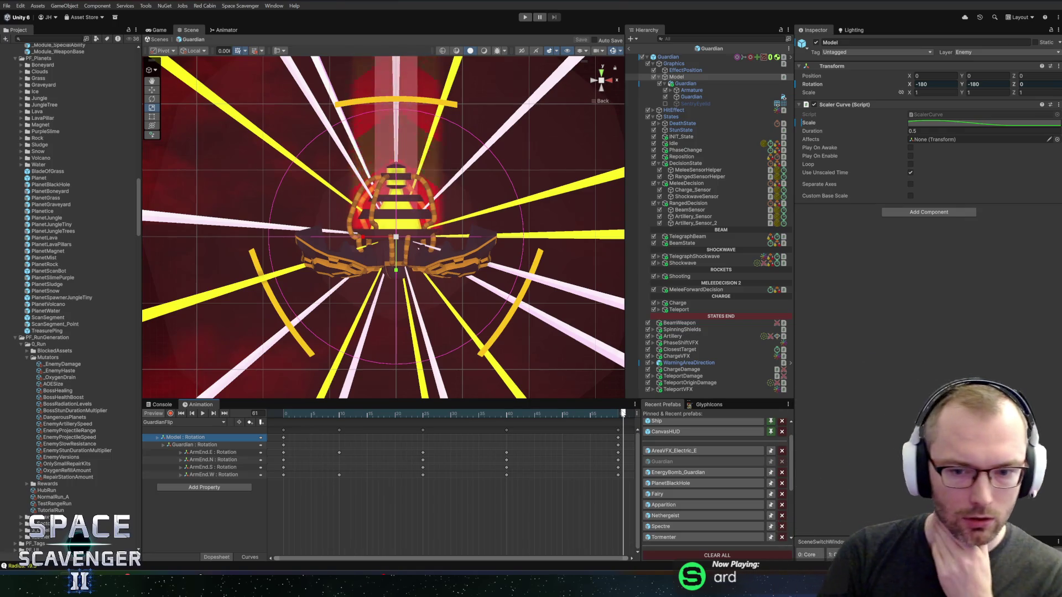
left_click_drag(620, 414, 266, 410)
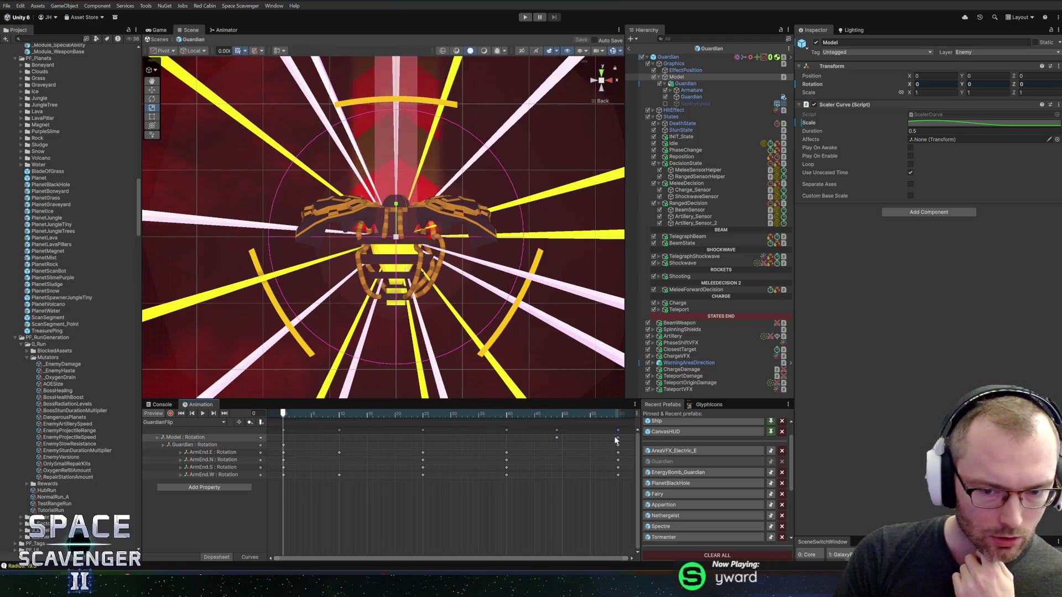
left_click_drag(280, 439, 283, 437)
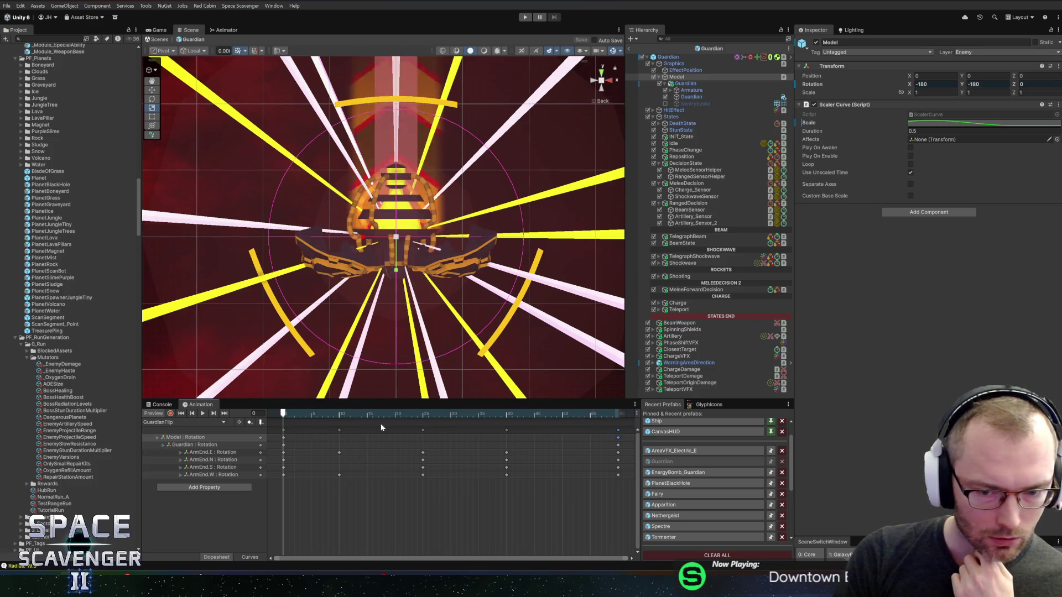
mouse_move(289, 419)
left_mouse_down()
mouse_move(617, 413)
mouse_move(255, 418)
left_mouse_up()
Copy all GuardianFlip keyframes and paste them into the TeleportAppear clip.
left_click_drag(625, 491, 286, 440)
left_click(180, 422)
left_click(213, 397)
key("ctrl+v")
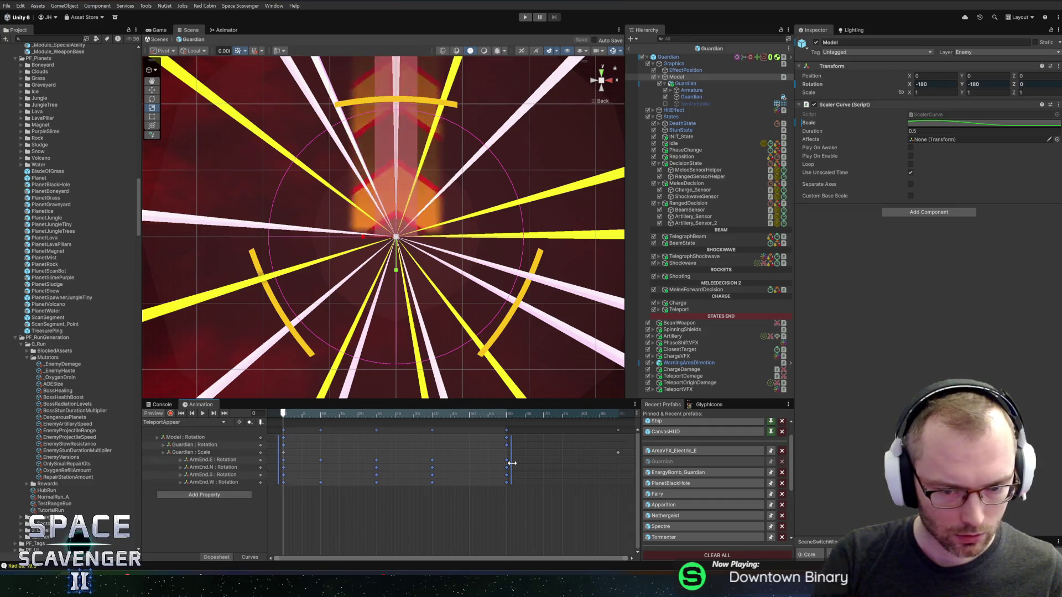
Shift the pasted flip keys to frames 28–88, try the Guardian Scale key at frame 43, then undo.
left_click_drag(412, 450, 524, 452)
left_click(204, 453)
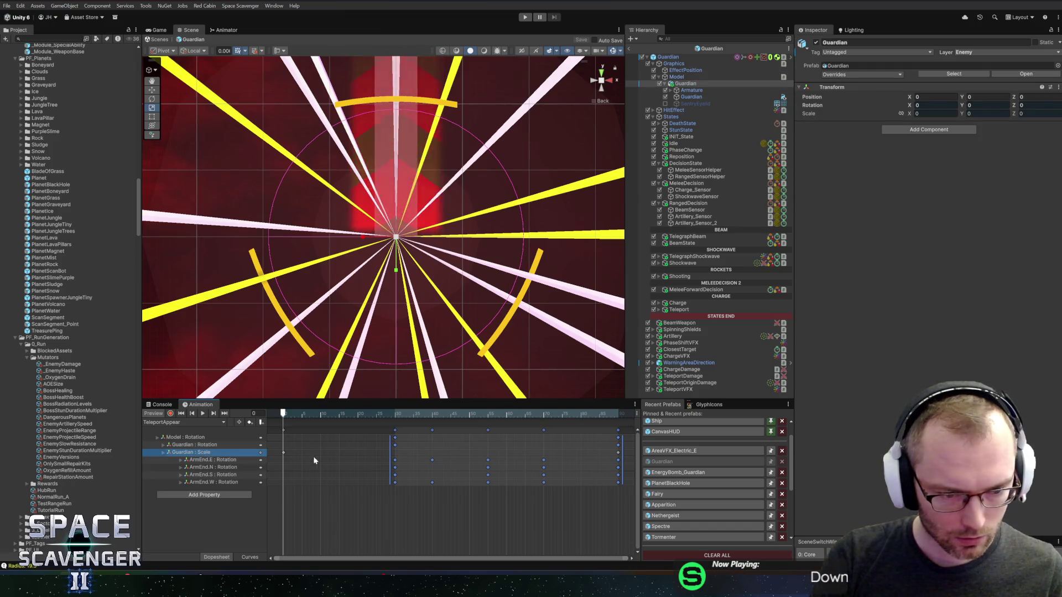
left_click(467, 459)
left_click_drag(618, 455, 434, 451)
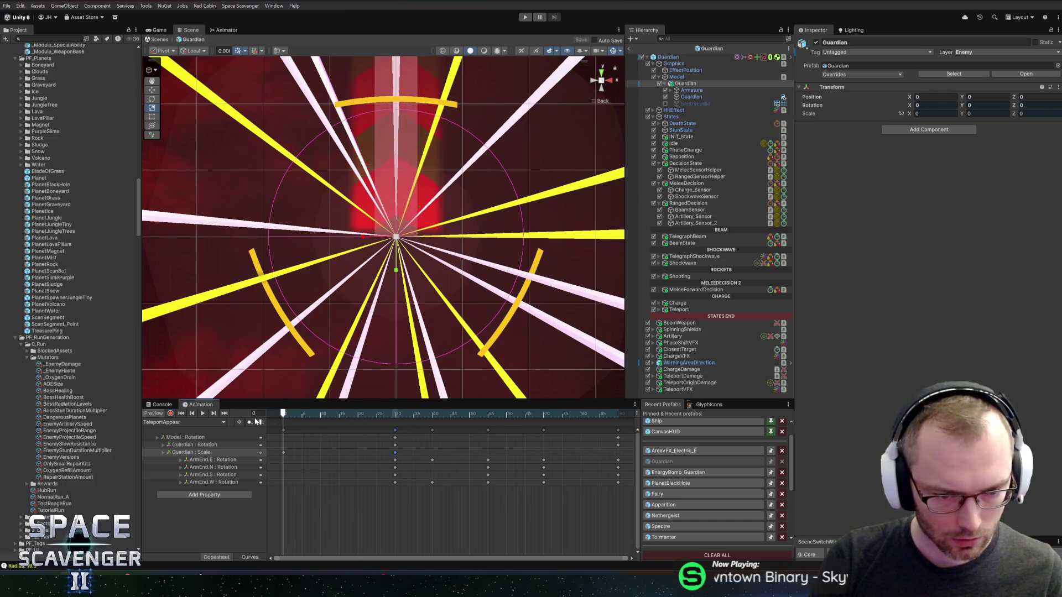
key("space")
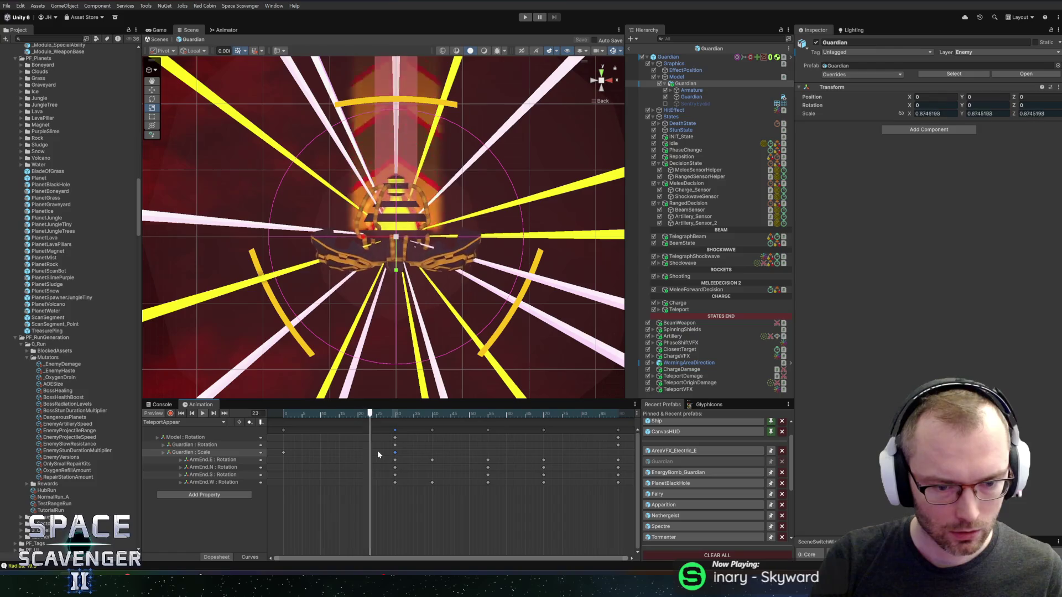
key("ctrl+z")
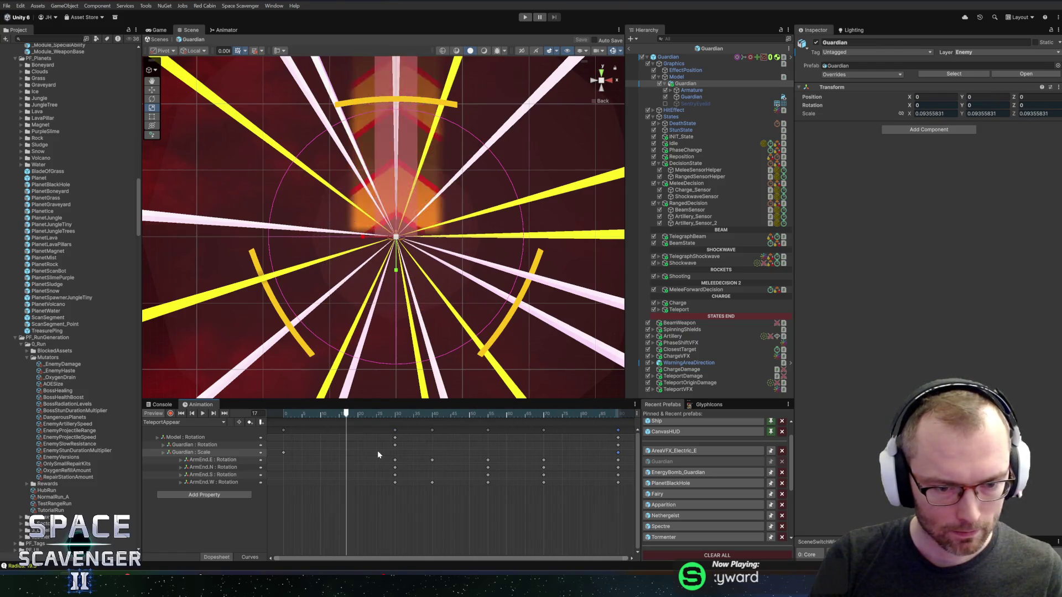
key("ctrl+z")
key("ctrl+z")
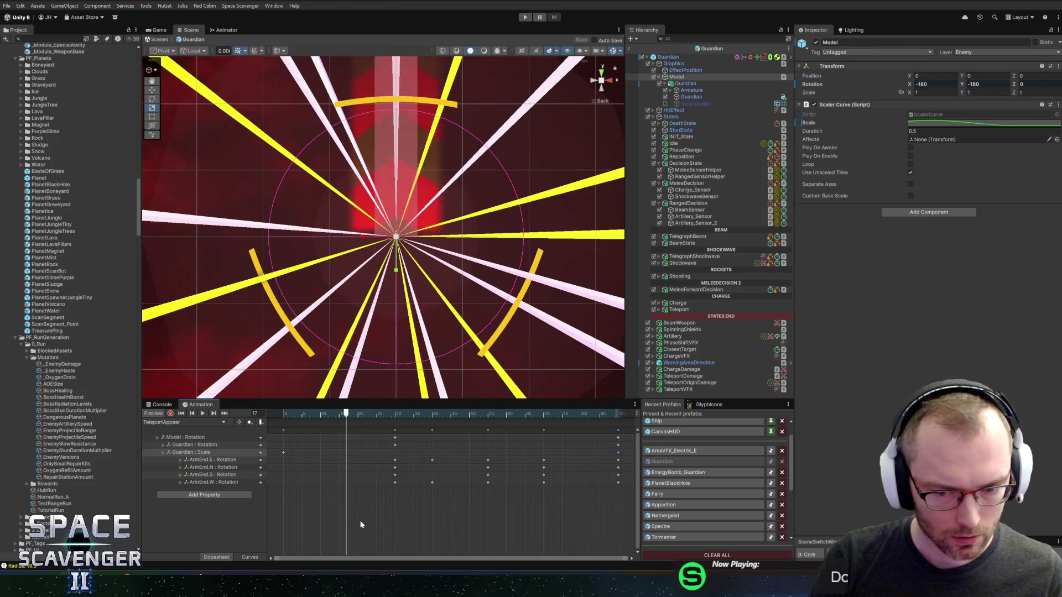
Stretch all the selected keys out to frame 87 and preview TeleportAppear.
mouse_move(504, 518)
left_mouse_down()
mouse_move(536, 477)
mouse_move(174, 352)
left_mouse_up()
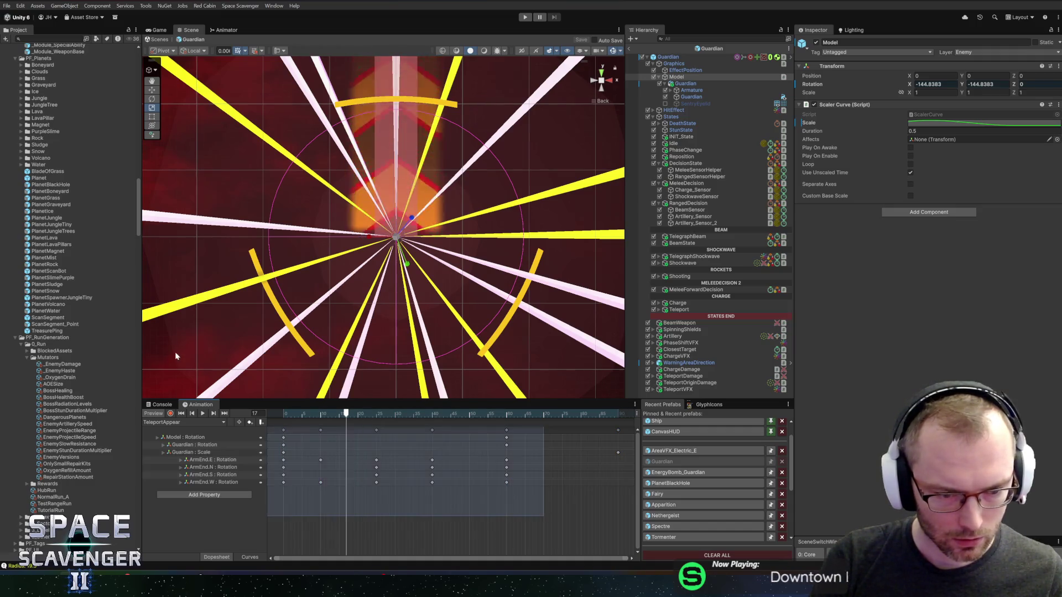
mouse_move(507, 459)
left_mouse_down()
mouse_move(612, 462)
mouse_move(492, 449)
left_mouse_up()
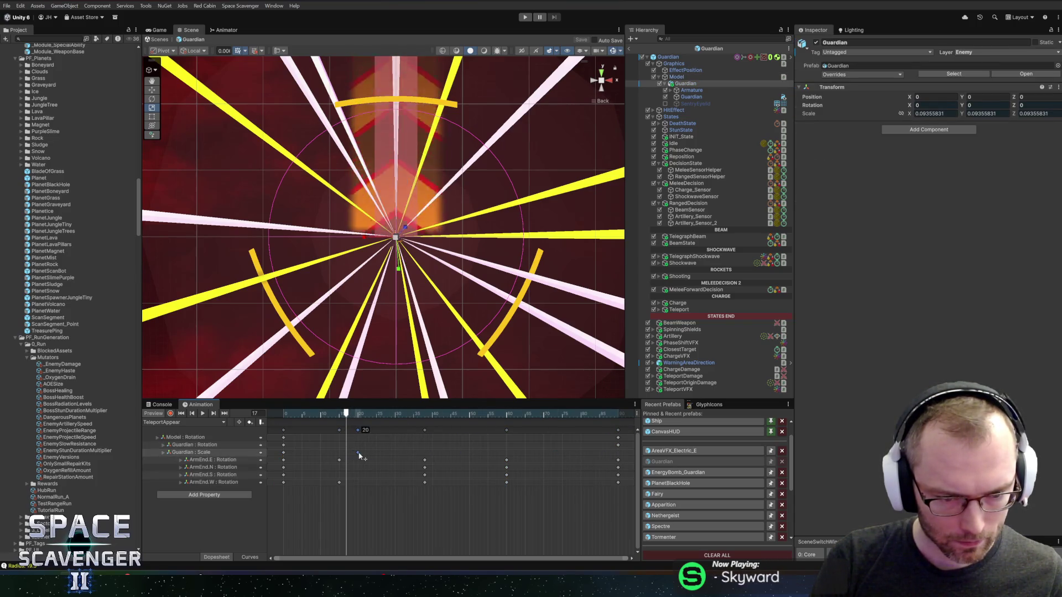
key("space")
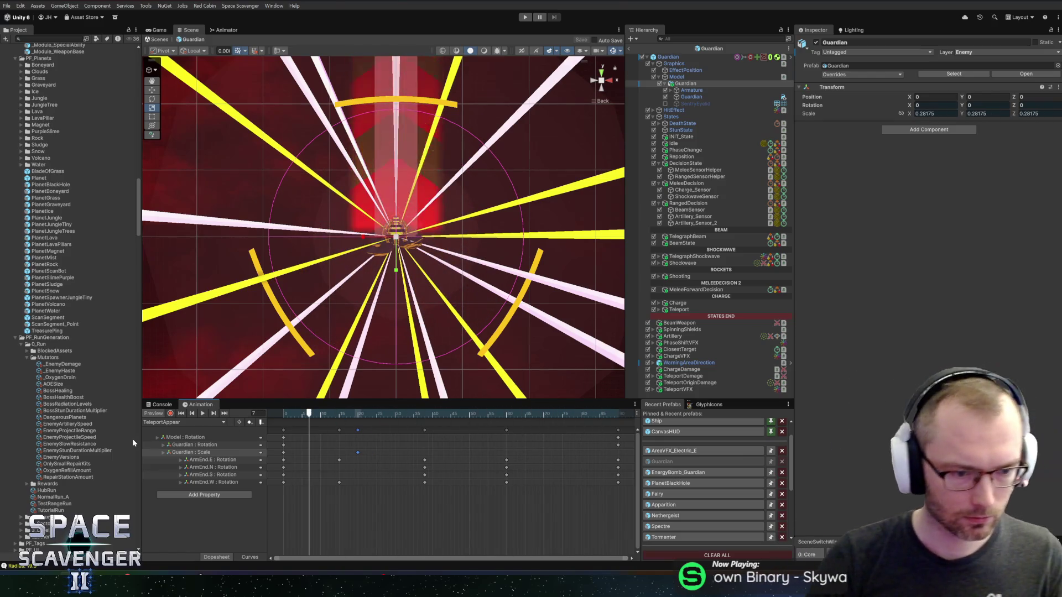
left_click(163, 423)
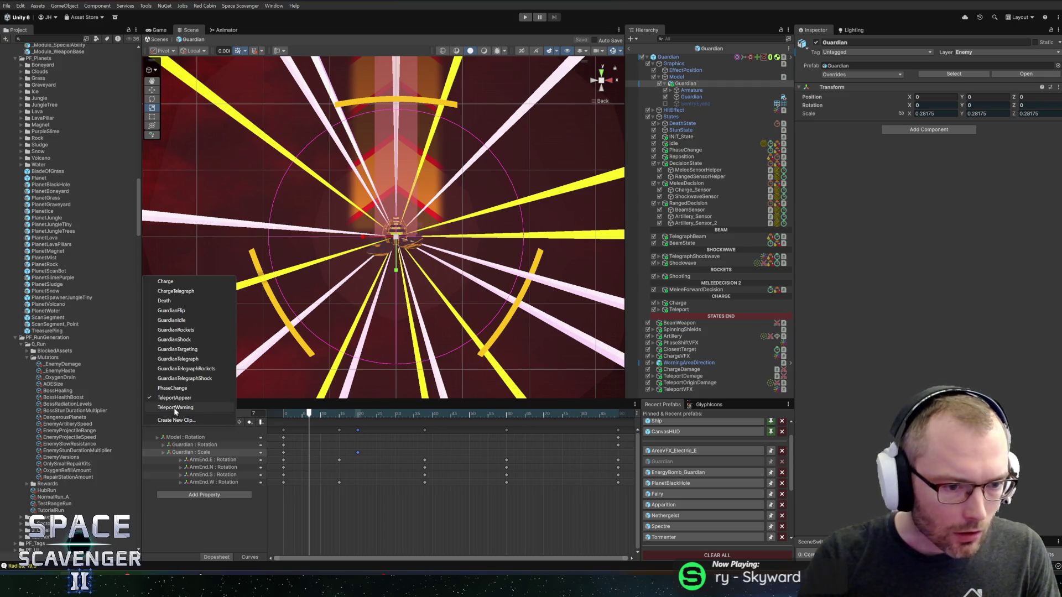
Stretch TeleportWarning's keys to frame 90, move its Scale key later to about frame 49, preview, and exit the prefab.
left_click(177, 408)
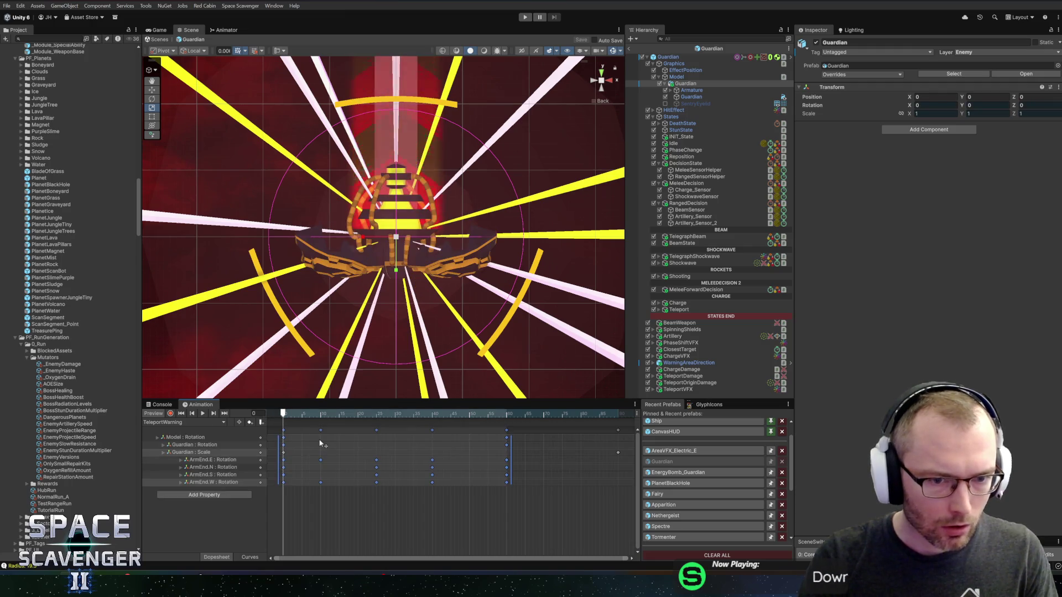
mouse_move(324, 417)
left_mouse_down()
mouse_move(535, 418)
mouse_move(262, 414)
left_mouse_up()
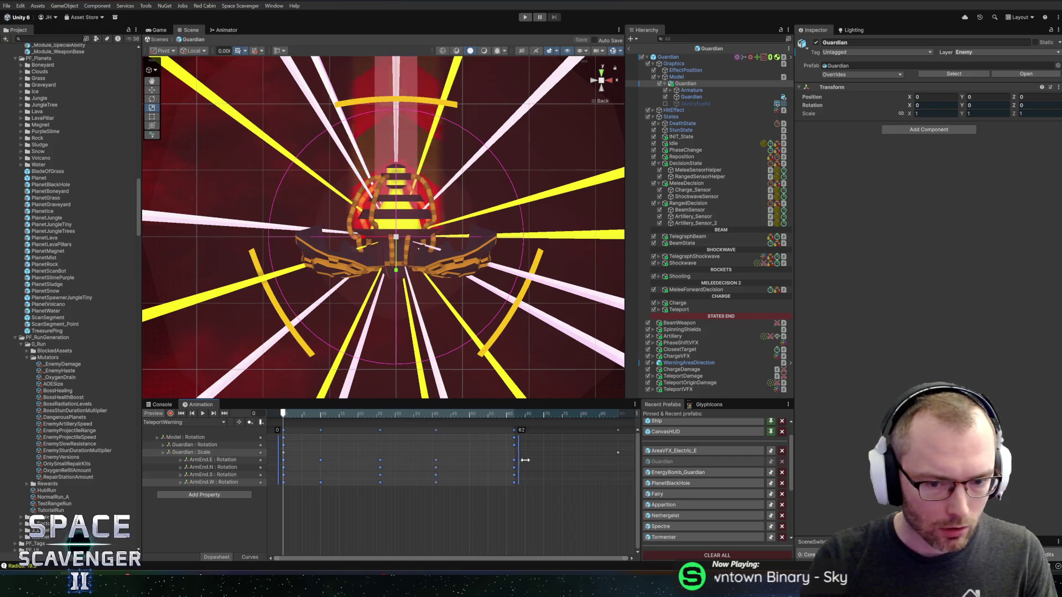
left_click_drag(515, 460, 619, 462)
left_click(398, 522)
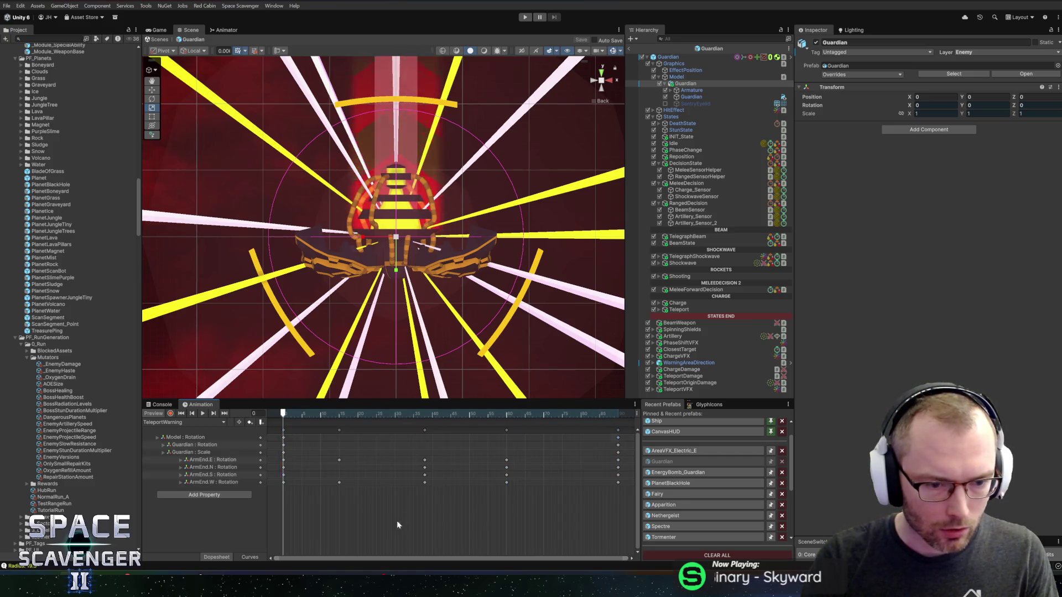
mouse_move(283, 453)
left_mouse_down()
mouse_move(481, 454)
mouse_move(467, 455)
left_mouse_up()
key("space")
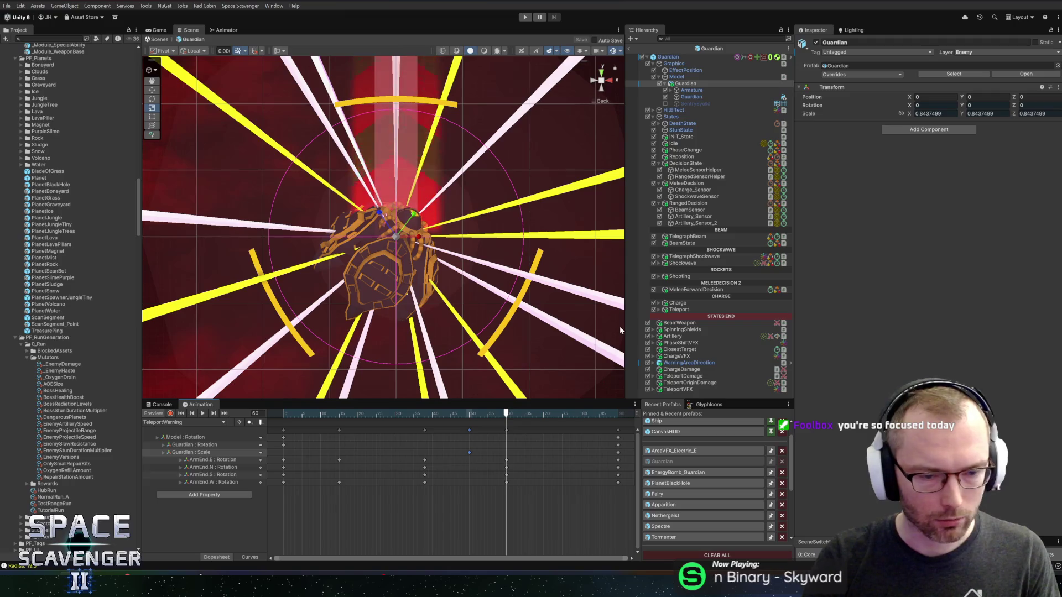
left_click(629, 48)
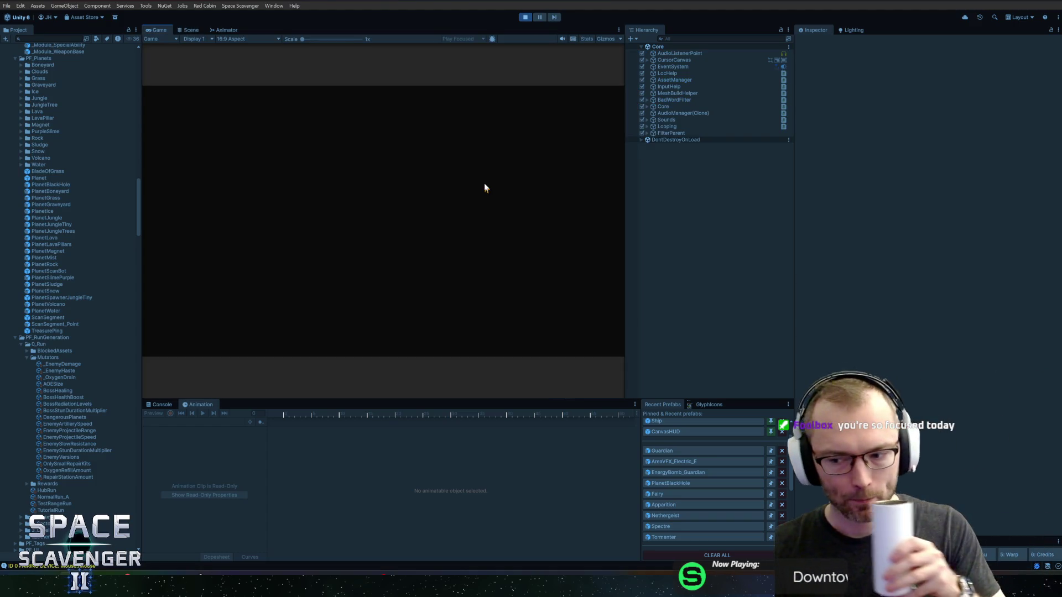
Maximize the Game view to fill the editor while the level loads.
double_click(164, 29)
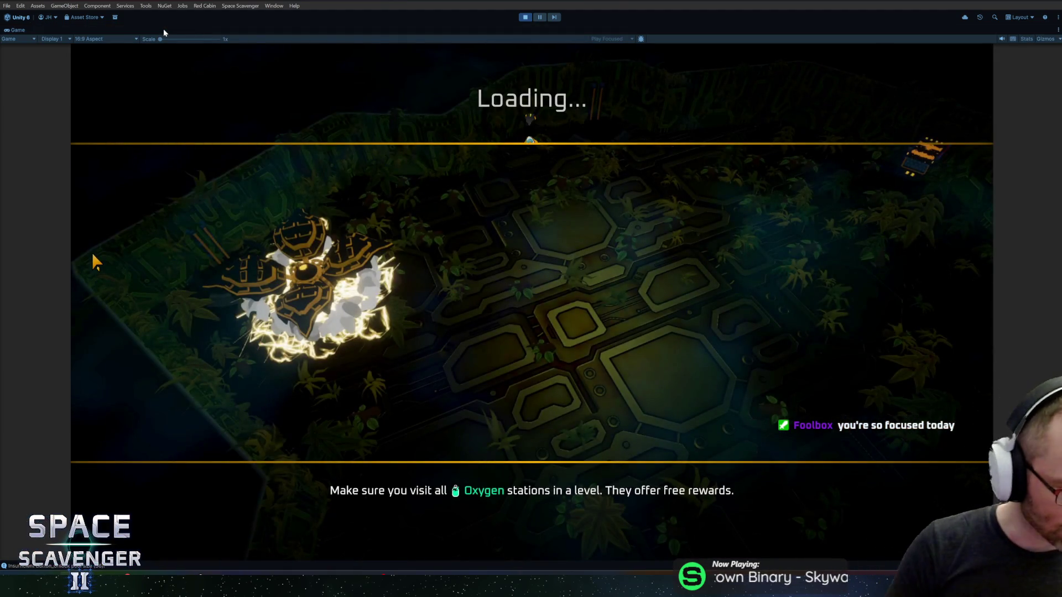
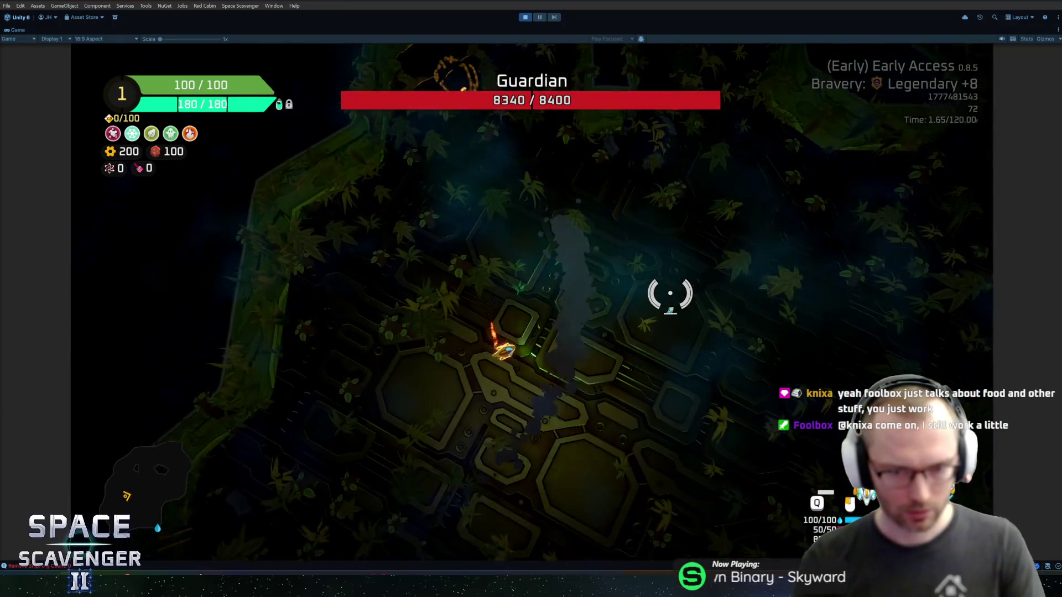
Stop the playtest, open the Guardian prefab and set ChargeVFX Lightning SpawnRate to 30.
key("ctrl+p")
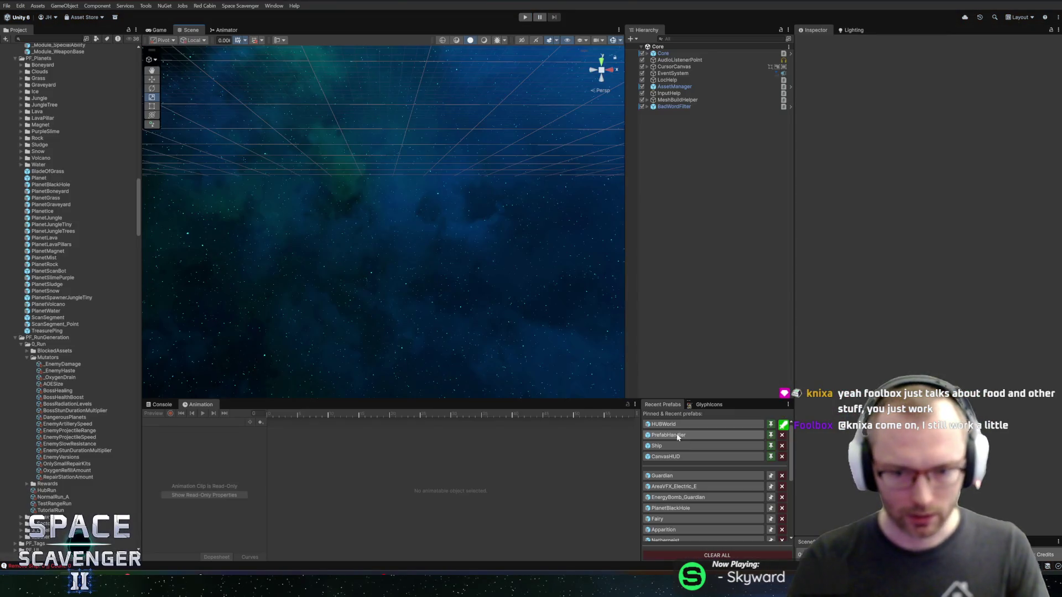
left_click(676, 477)
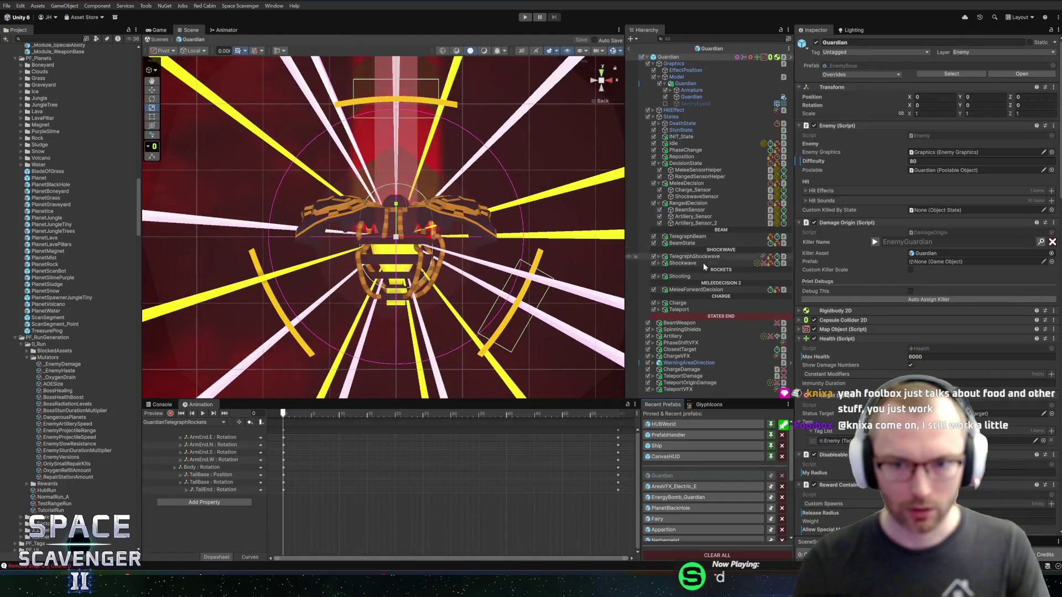
left_click(705, 356)
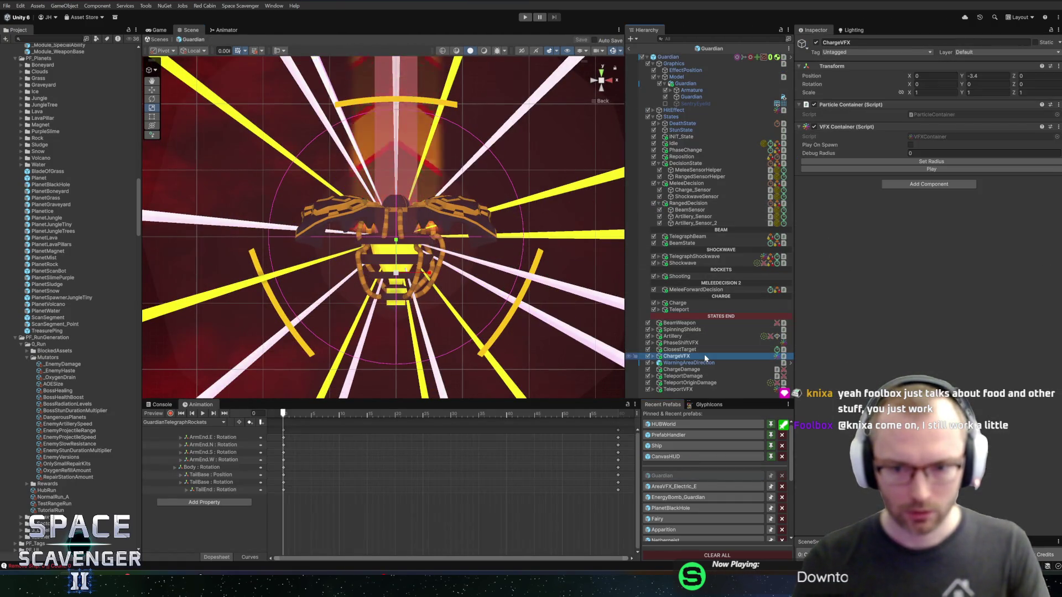
key("Right")
key("Down")
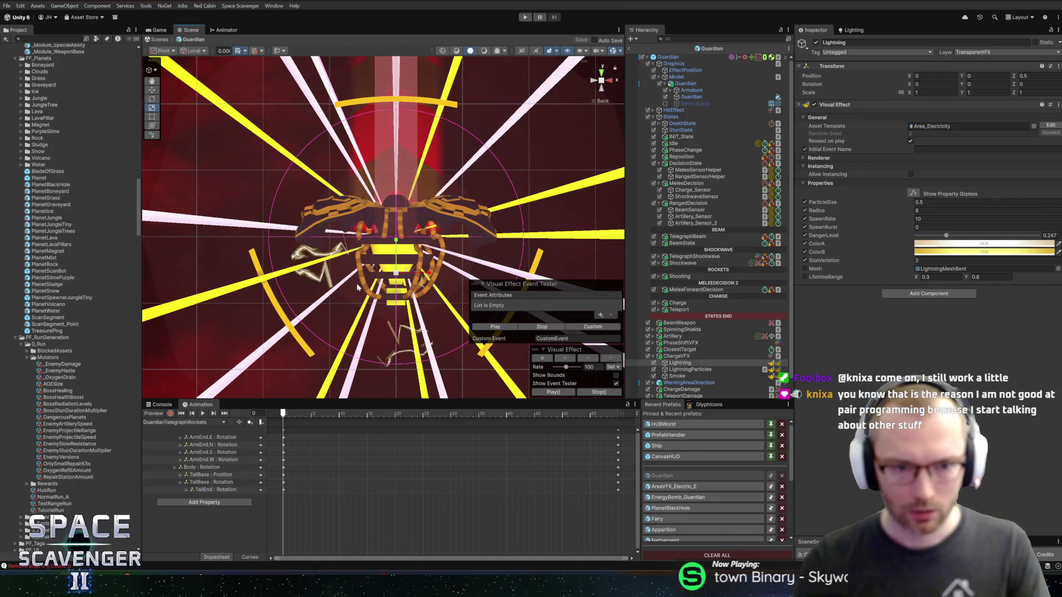
left_click(924, 218)
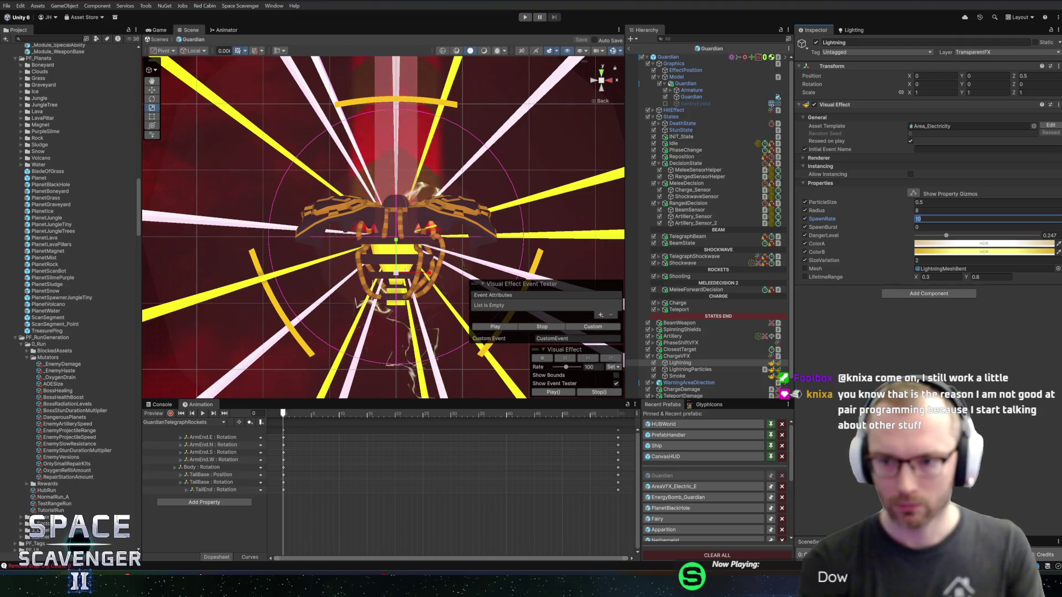
type("30")
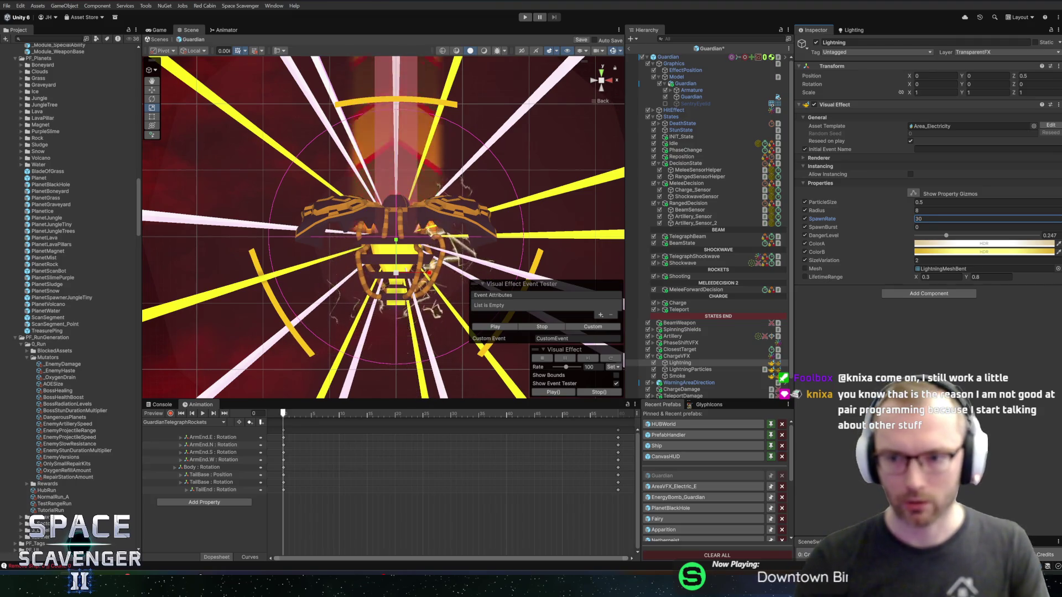
Open the ProjectileParticlesWorld graph from the Smoke effect's Visual Effect.
left_click(684, 377)
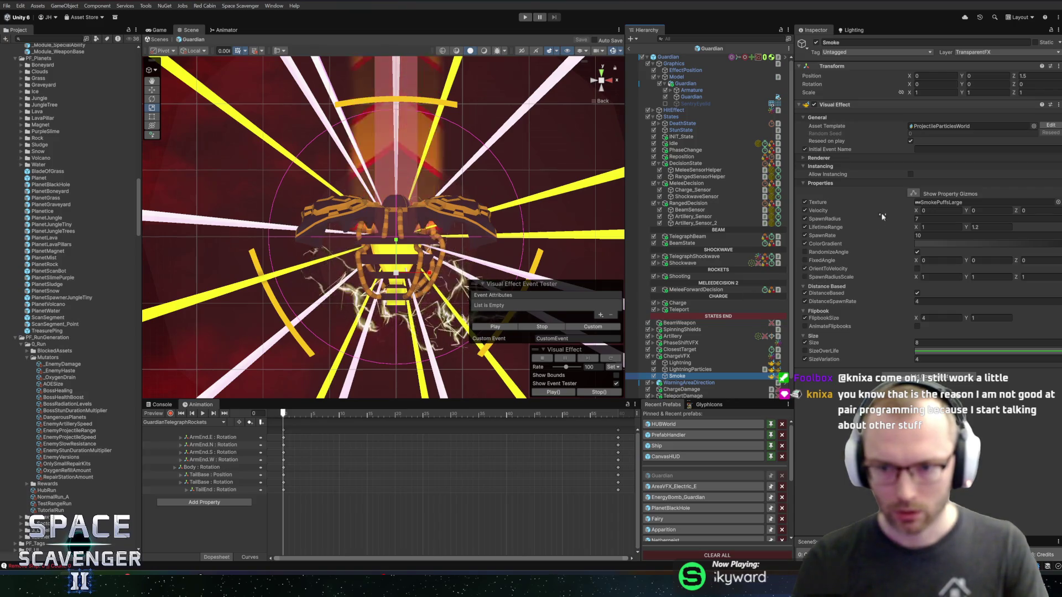
right_click(884, 102)
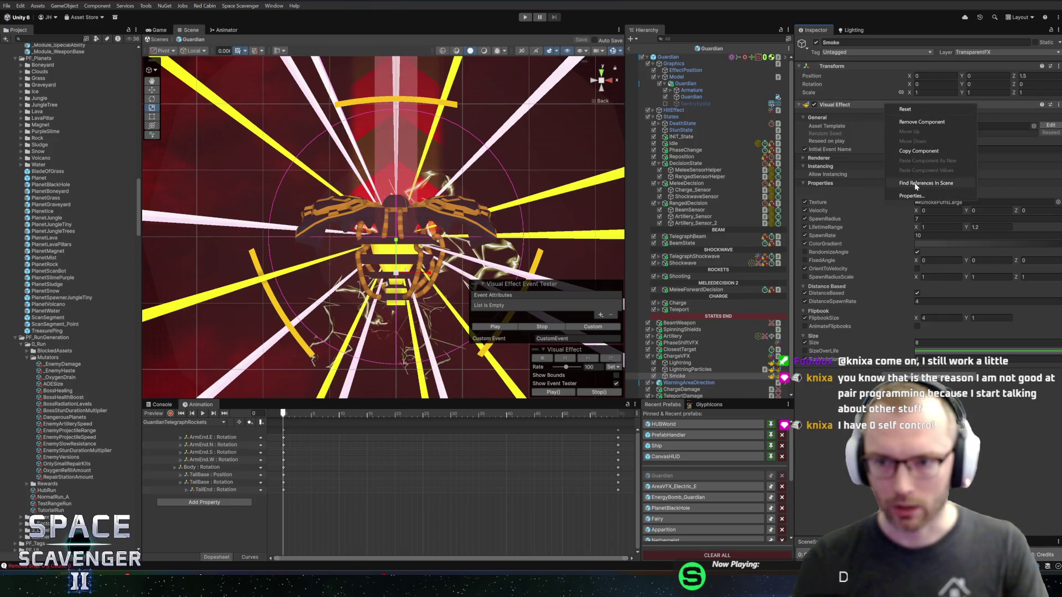
left_click(1055, 128)
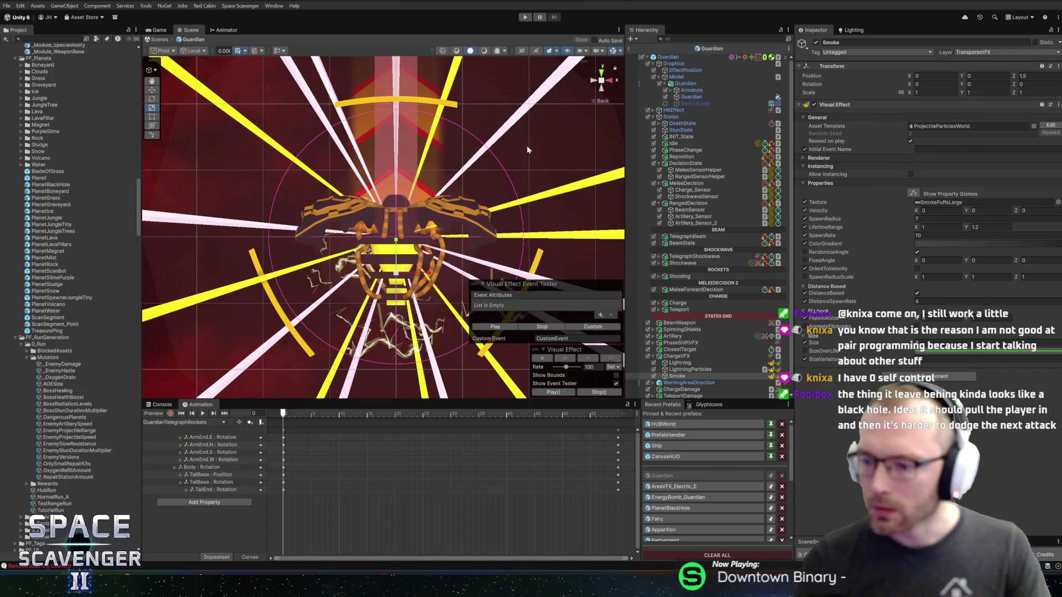
scroll(370, 227, "up", 5)
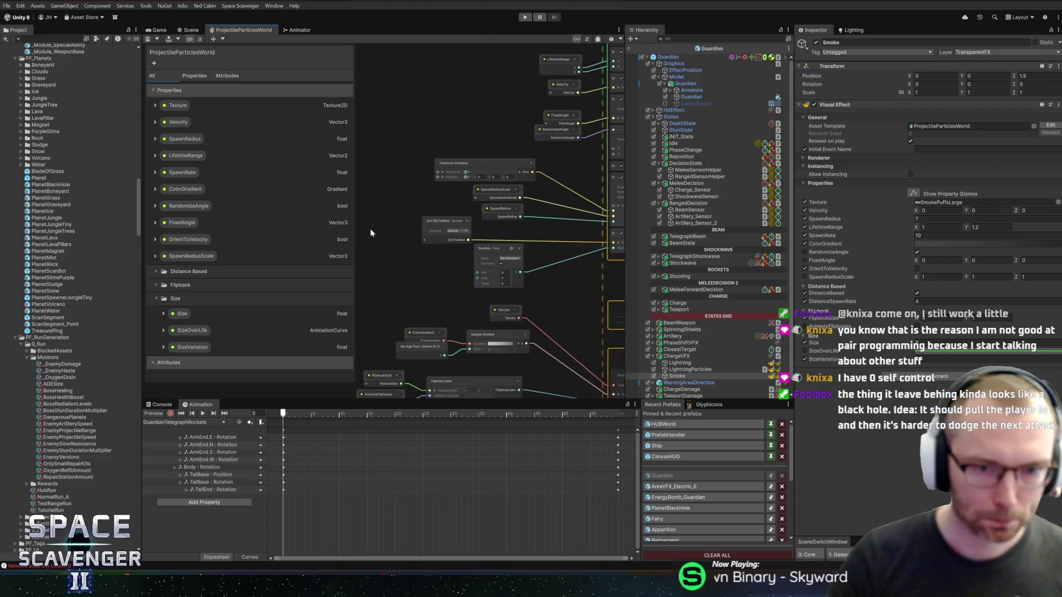
Pan and zoom the smoke graph to the ColorGradient and Sample Gradient nodes.
mouse_move(528, 217)
left_mouse_down()
mouse_move(434, 313)
mouse_move(474, 367)
mouse_move(553, 177)
mouse_move(468, 147)
left_mouse_up()
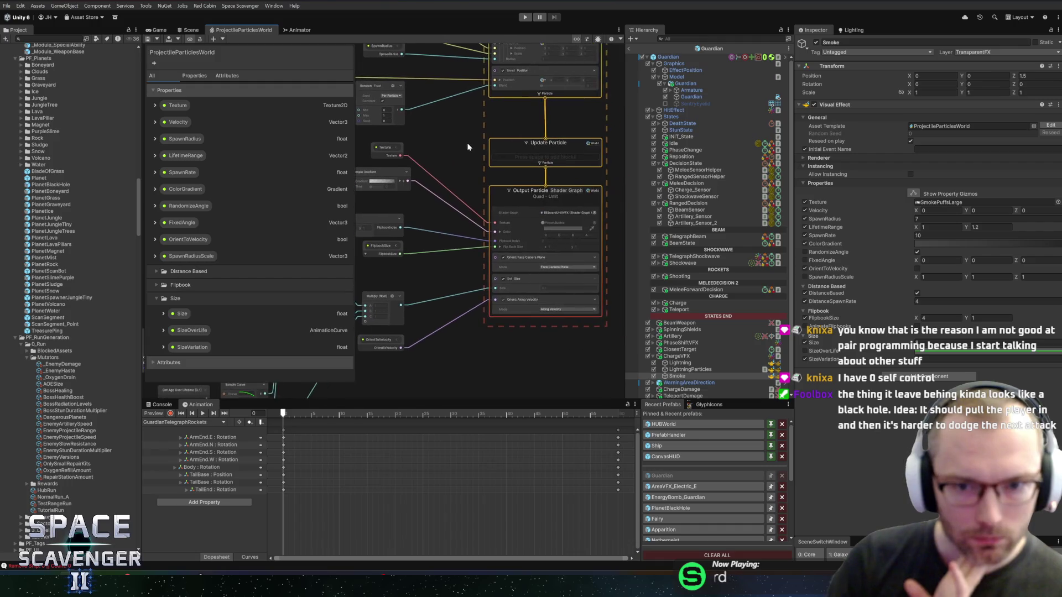
scroll(470, 148, "up", 5)
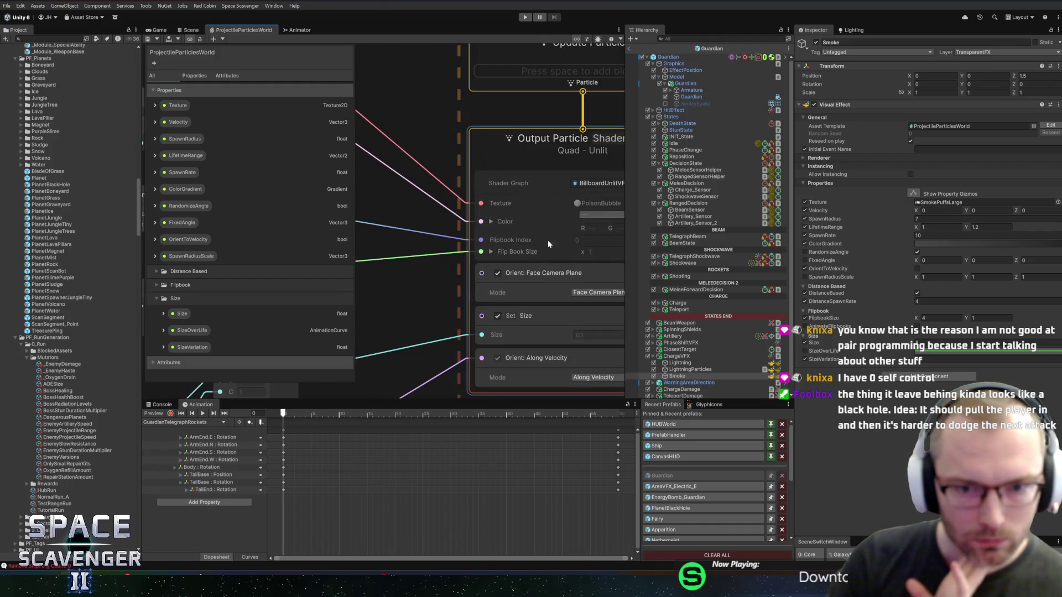
mouse_move(404, 201)
left_mouse_down()
mouse_move(608, 294)
mouse_move(828, 304)
left_mouse_up()
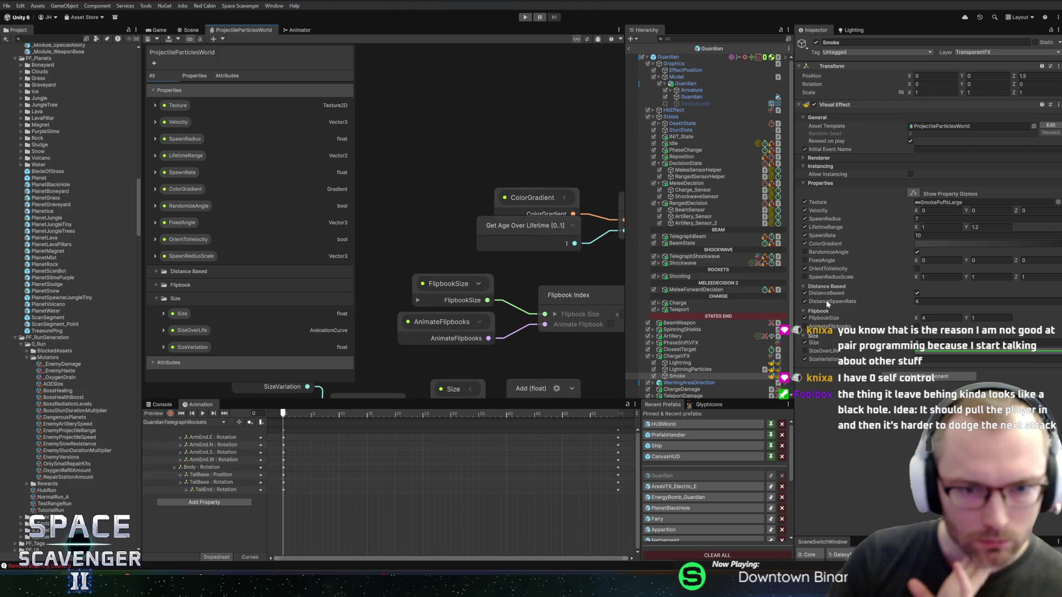
mouse_move(590, 186)
left_mouse_down()
mouse_move(490, 170)
mouse_move(469, 156)
mouse_move(443, 182)
mouse_move(442, 147)
mouse_move(389, 135)
left_mouse_up()
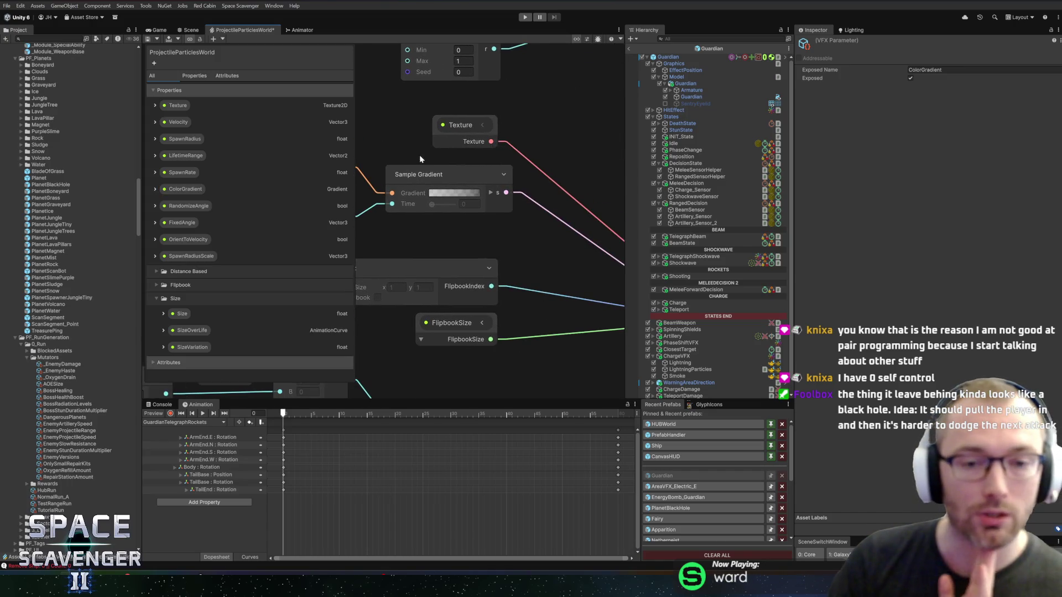
scroll(553, 249, "down", 5)
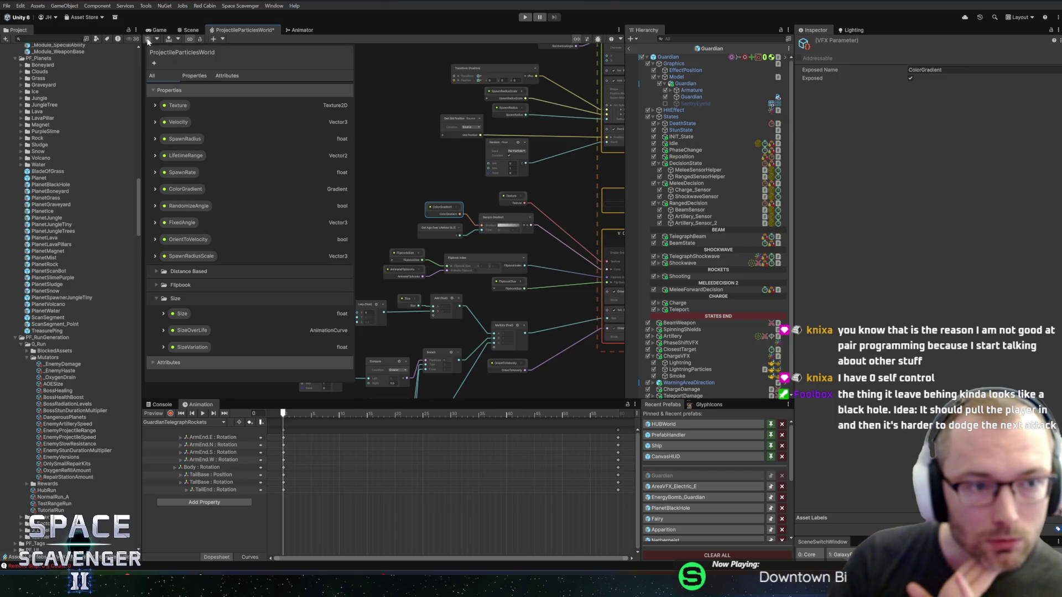
scroll(409, 210, "up", 3)
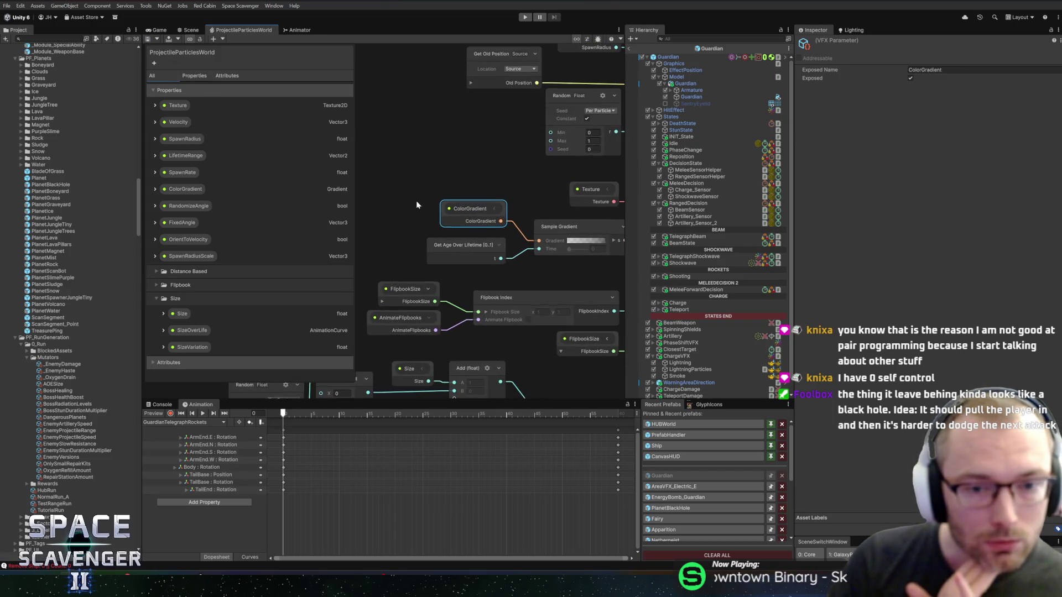
left_click_drag(418, 206, 374, 195)
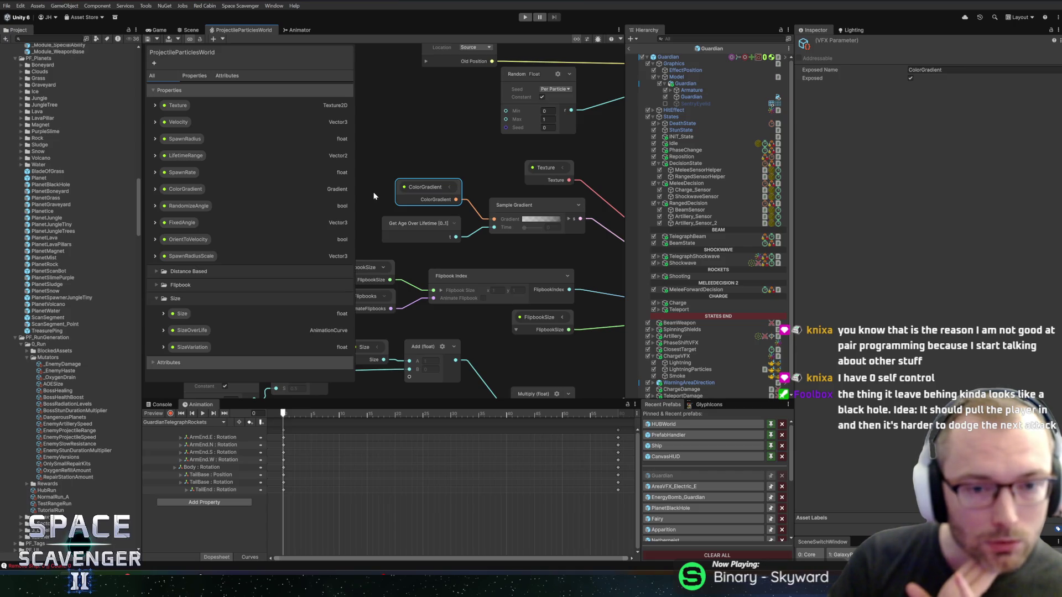
Collapse the Size property group and select the ColorGradient property.
mouse_move(371, 192)
left_mouse_down()
mouse_move(502, 235)
mouse_move(447, 155)
left_mouse_up()
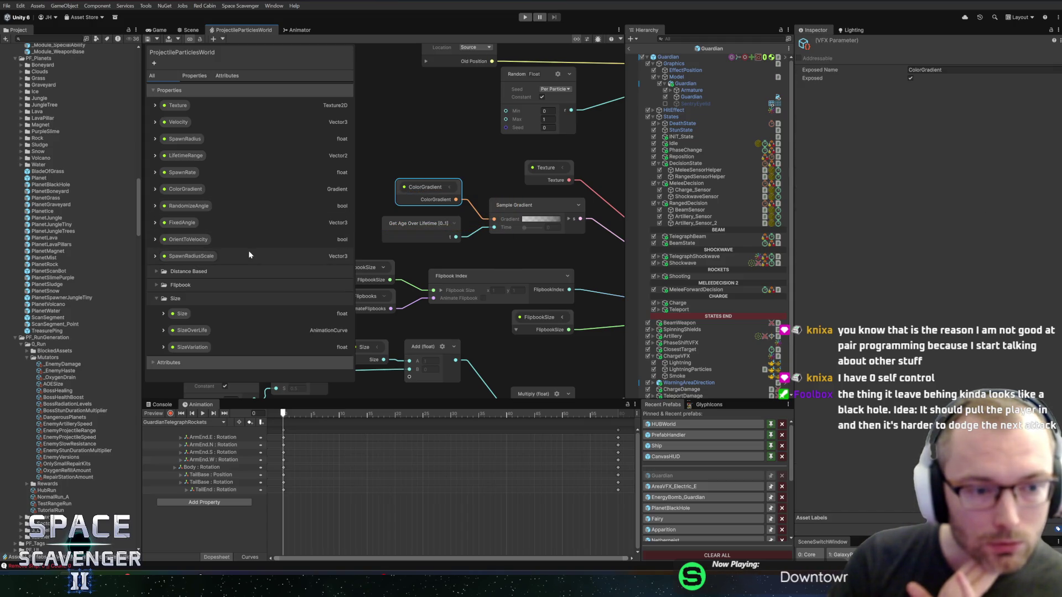
left_click(157, 298)
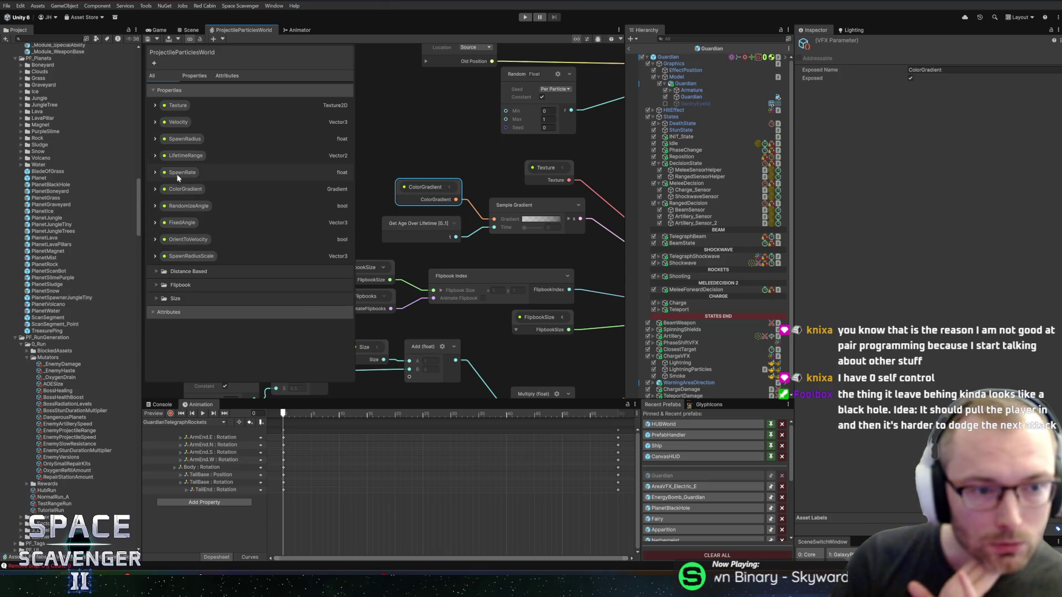
left_click(178, 191)
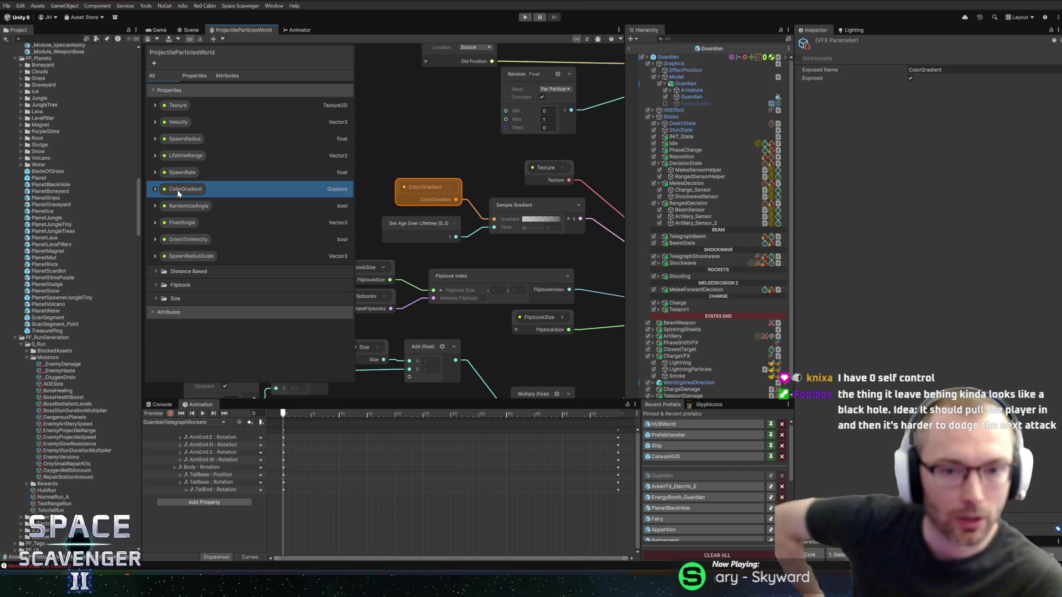
Move the Sample Gradient node group left, then select ColorGradient and start adding a property.
mouse_move(512, 203)
left_mouse_down()
mouse_move(473, 179)
mouse_move(375, 163)
mouse_move(410, 139)
left_mouse_up()
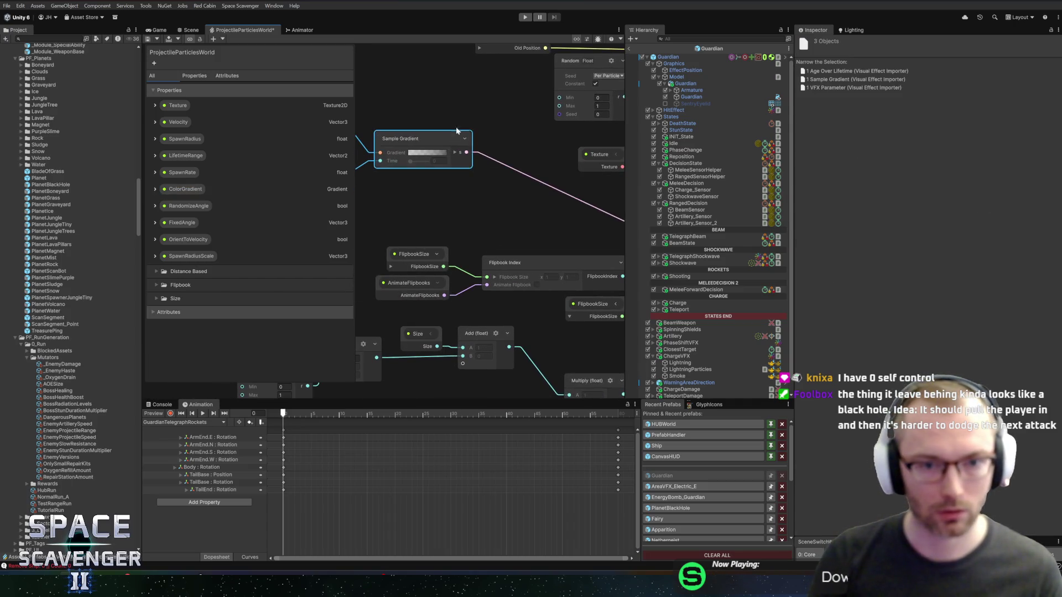
left_click(541, 125)
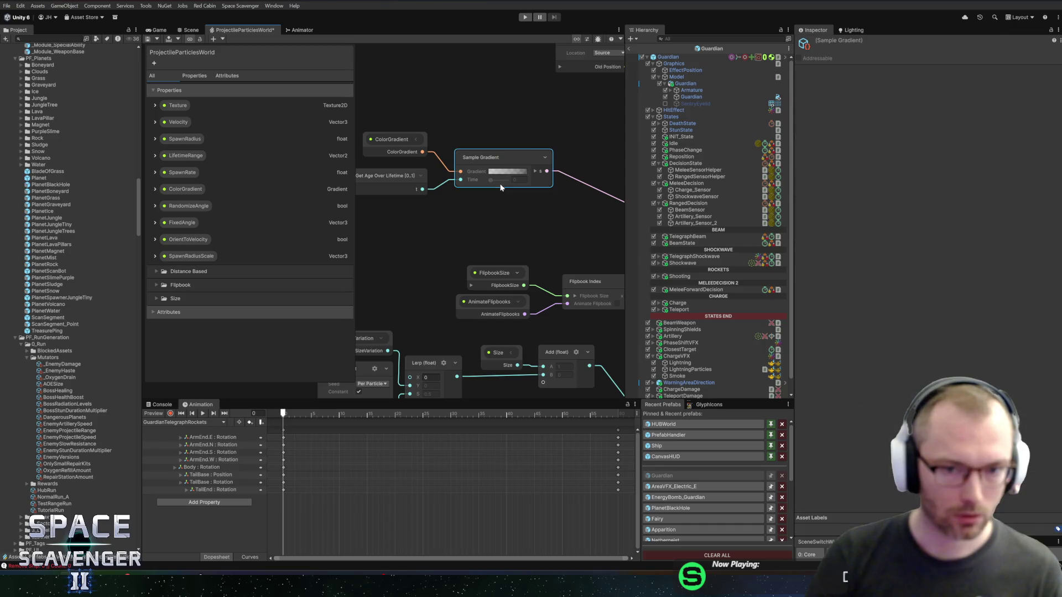
mouse_move(489, 207)
left_mouse_down()
mouse_move(505, 212)
mouse_move(506, 247)
left_mouse_up()
mouse_move(480, 82)
left_mouse_down()
mouse_move(520, 237)
mouse_move(477, 103)
mouse_move(511, 242)
mouse_move(508, 177)
left_mouse_up()
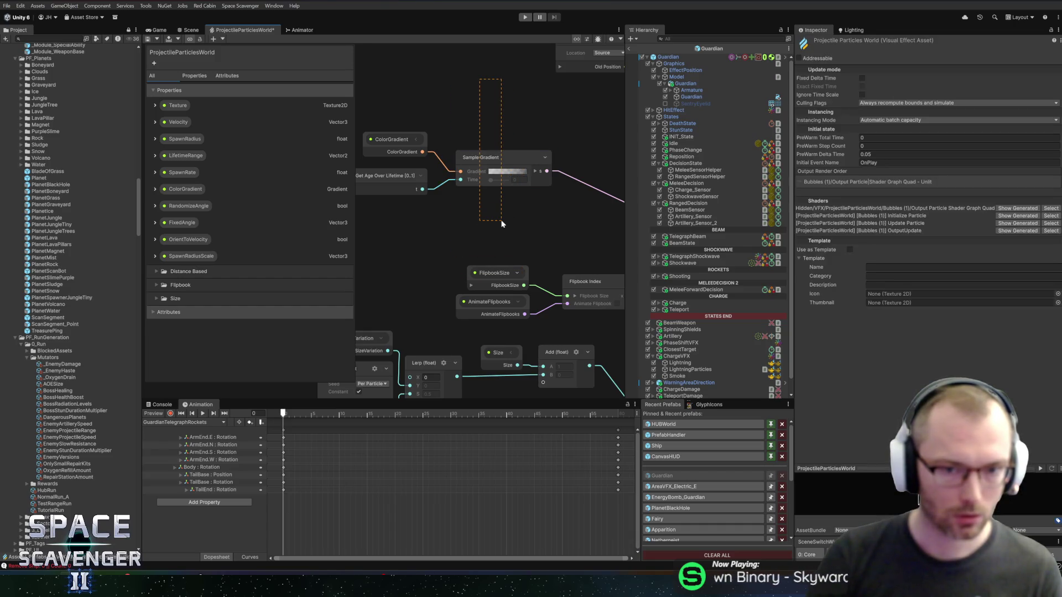
left_click_drag(469, 68, 508, 255)
left_click_drag(488, 79, 511, 219)
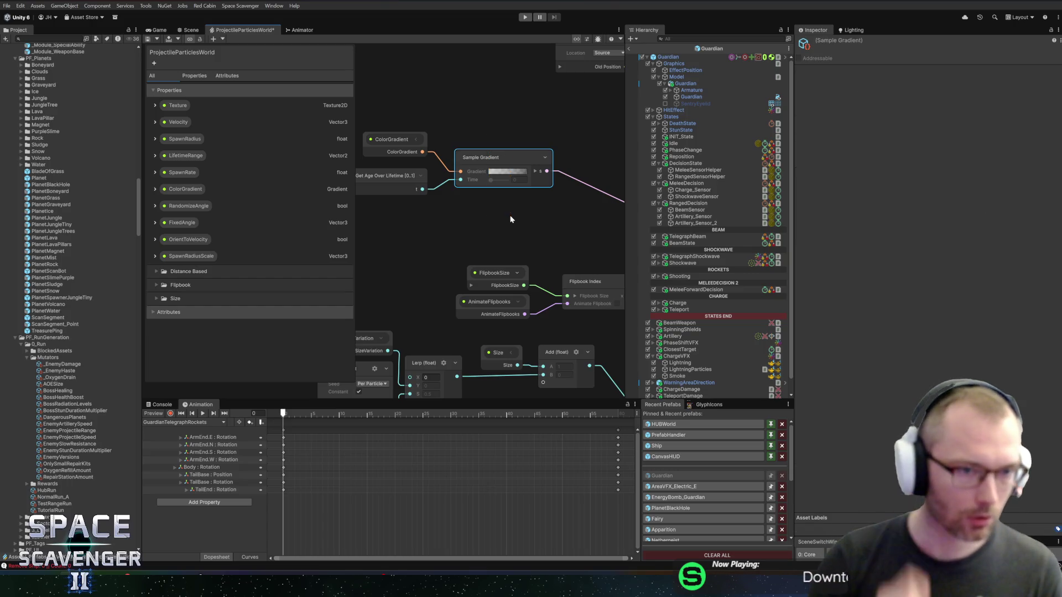
left_click(177, 192)
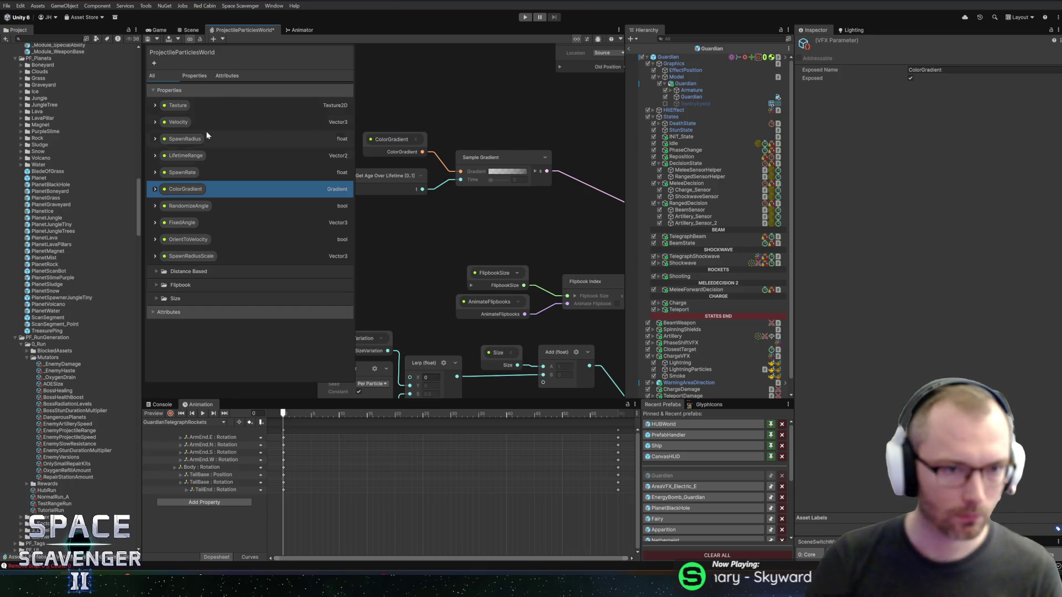
left_click(155, 64)
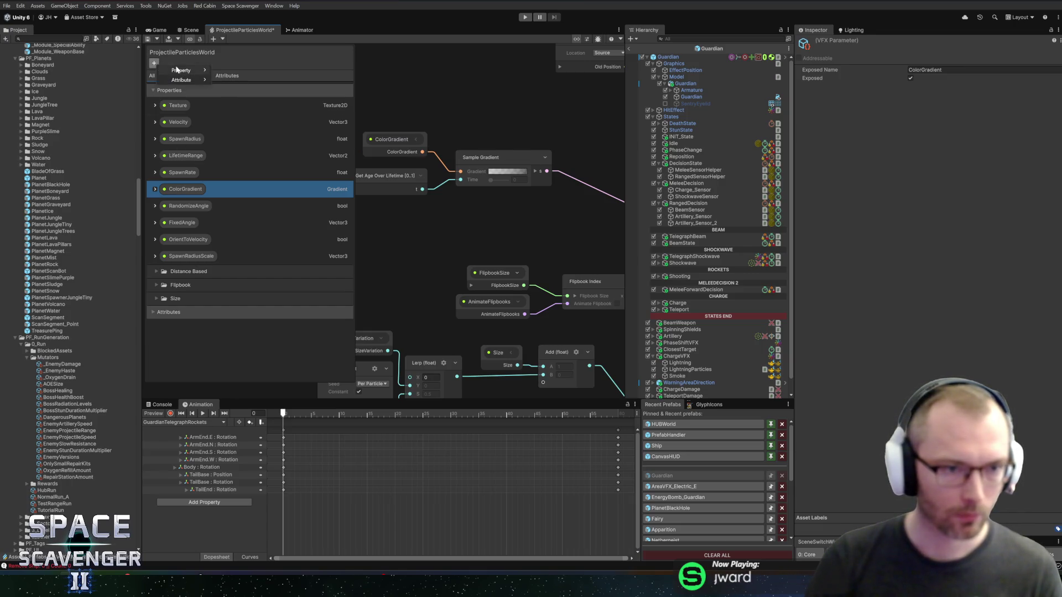
Add a Bool property named RandomizeAlternateGradient just below ColorGradient.
mouse_move(176, 69)
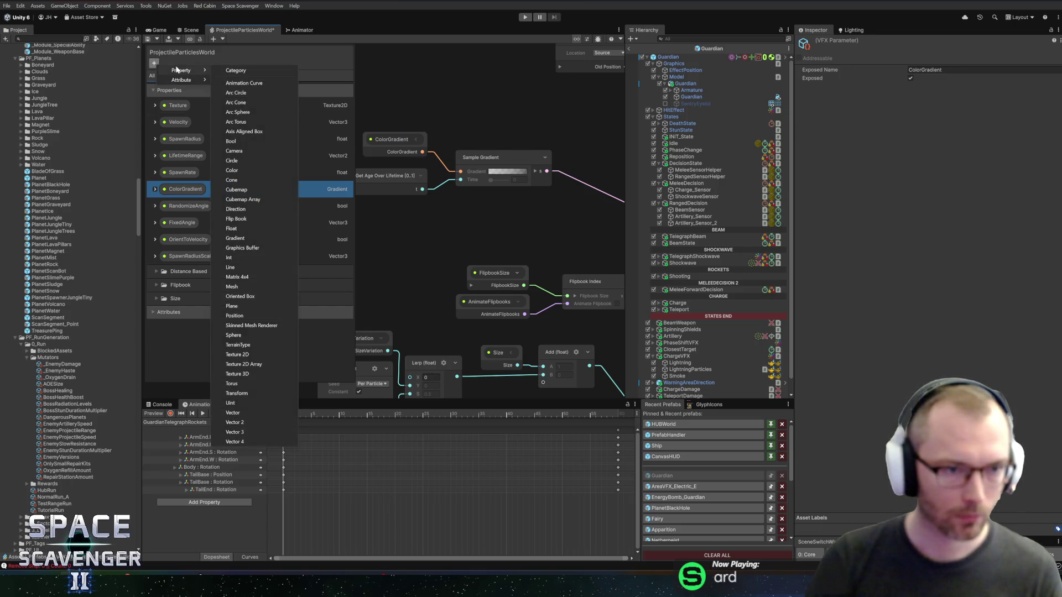
left_click(231, 141)
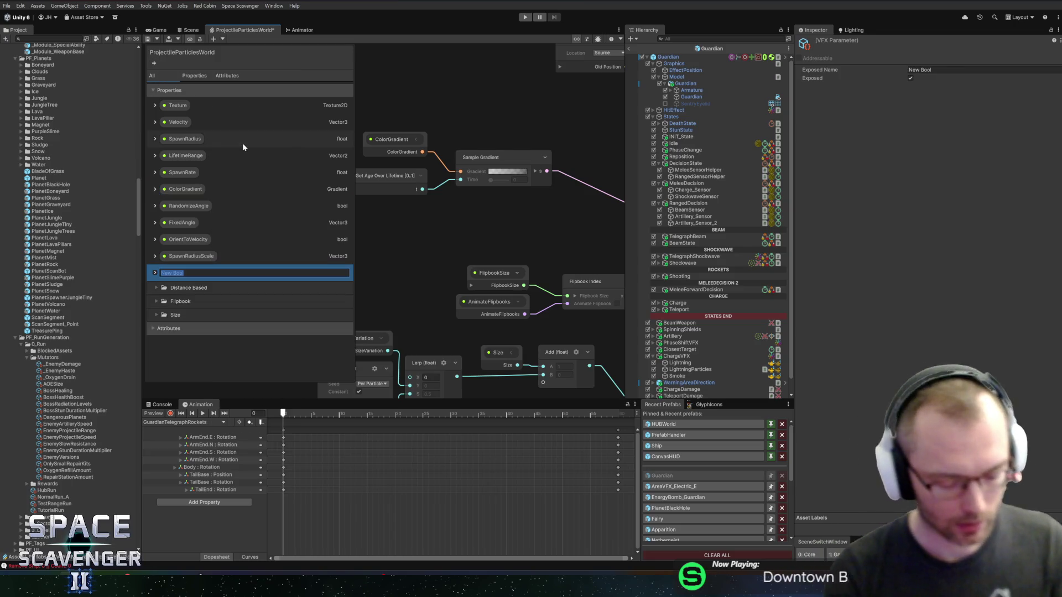
type("UseAl")
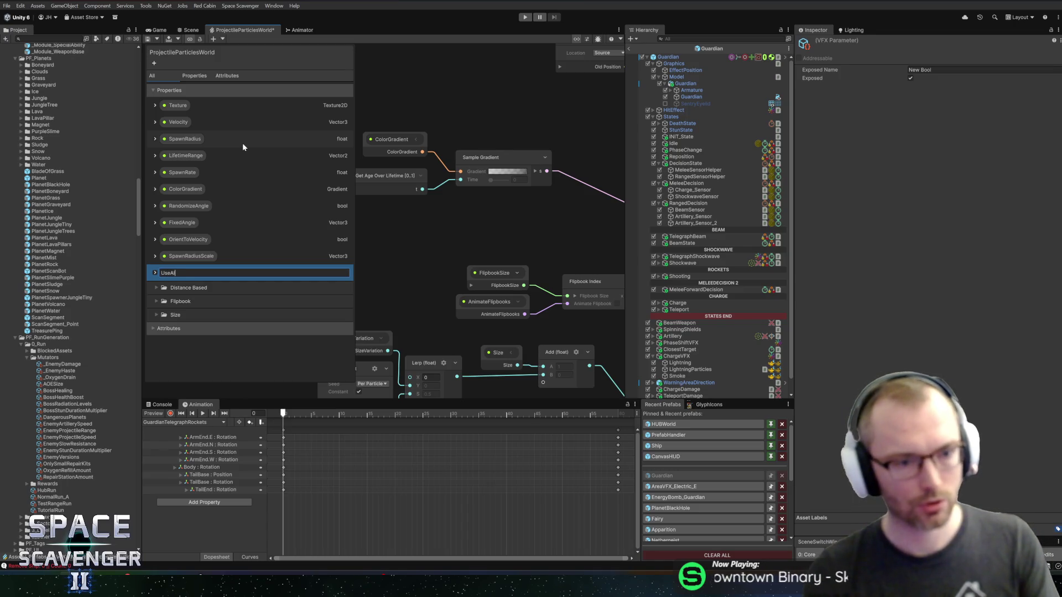
key("BackSpace")
key("BackSpace")
key("BackSpace")
type("RandomizeAlternate")
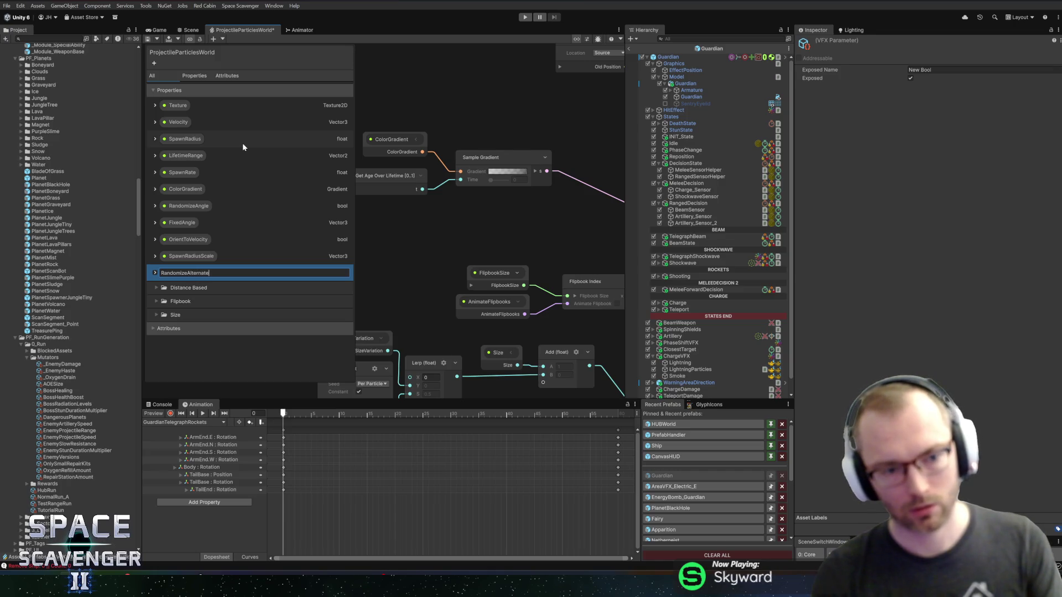
type("Angle")
key("Return")
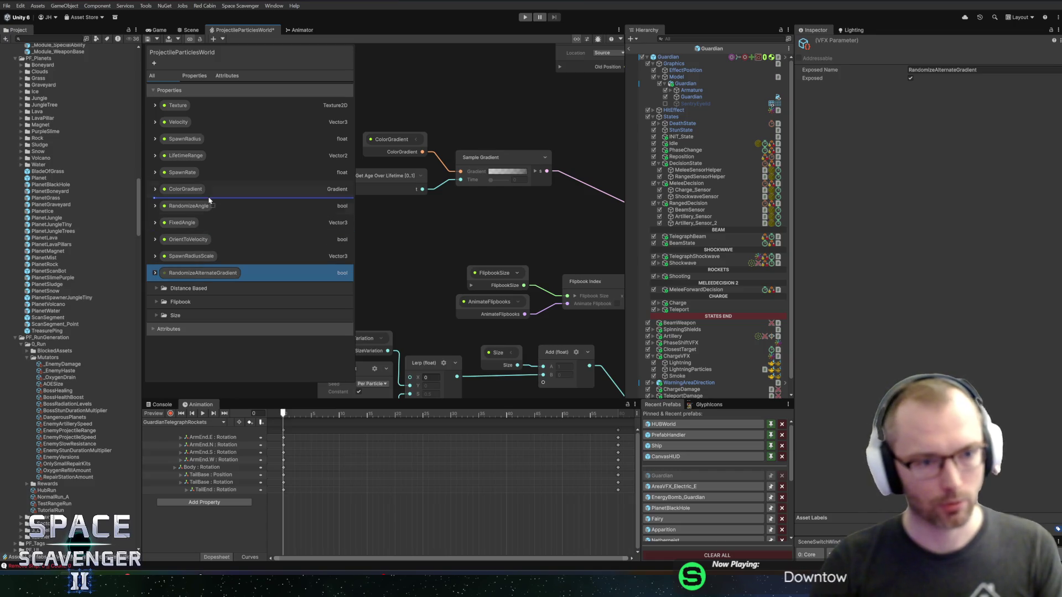
left_click_drag(209, 201, 208, 199)
Duplicate the ColorGradient property and rename the copy AlternateGradient.
left_click(185, 189)
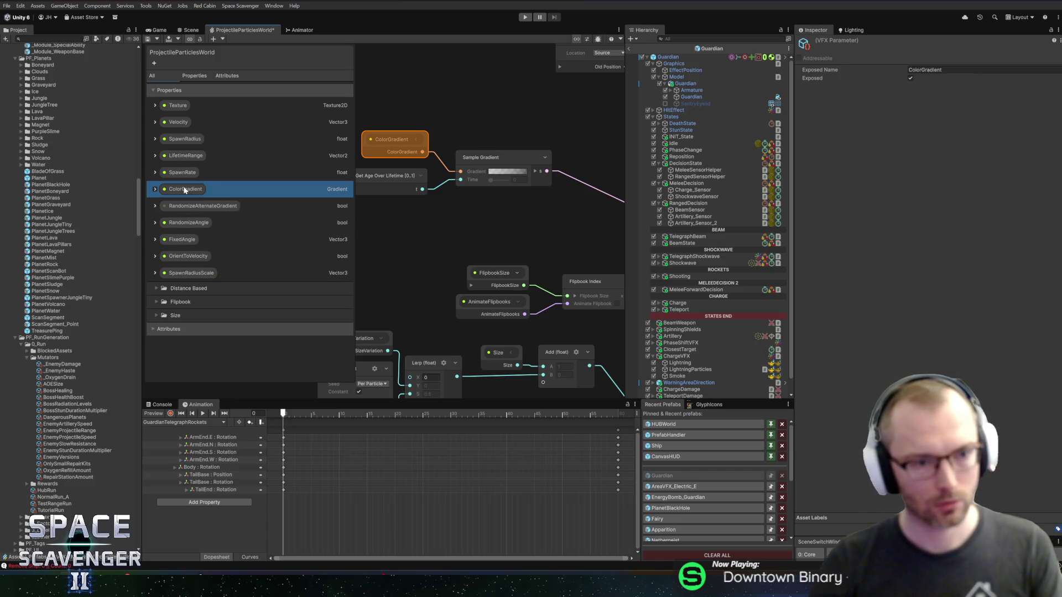
key("ctrl+d")
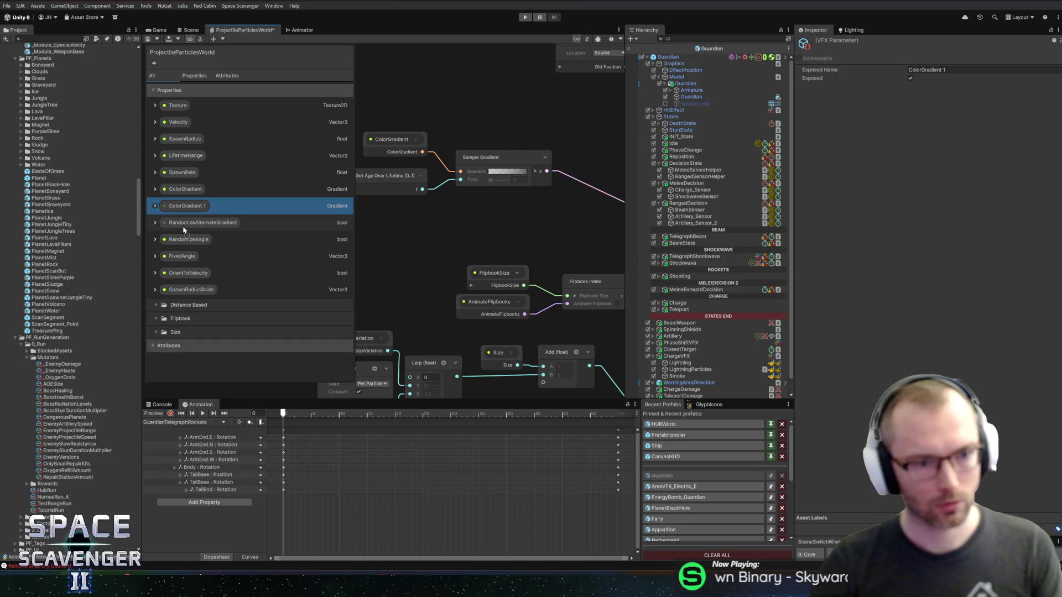
left_click_drag(184, 231, 184, 228)
double_click(182, 224)
type("AlternateGradient")
key("Return")
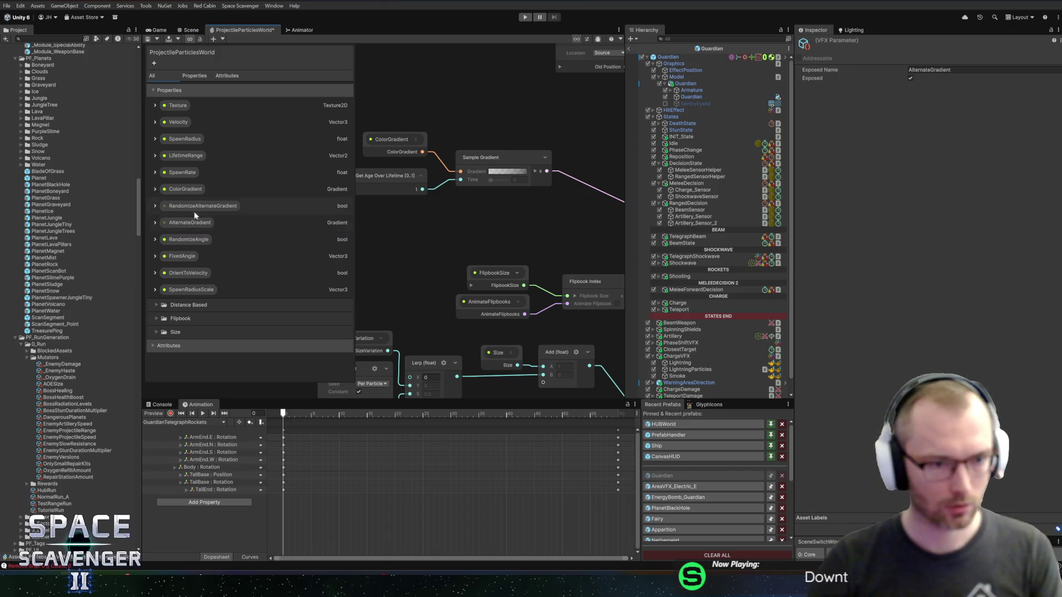
left_click(195, 206)
Place both properties as nodes and wire AlternateGradient and particle age into a copied Sample Gradient.
left_click_drag(494, 127, 494, 127)
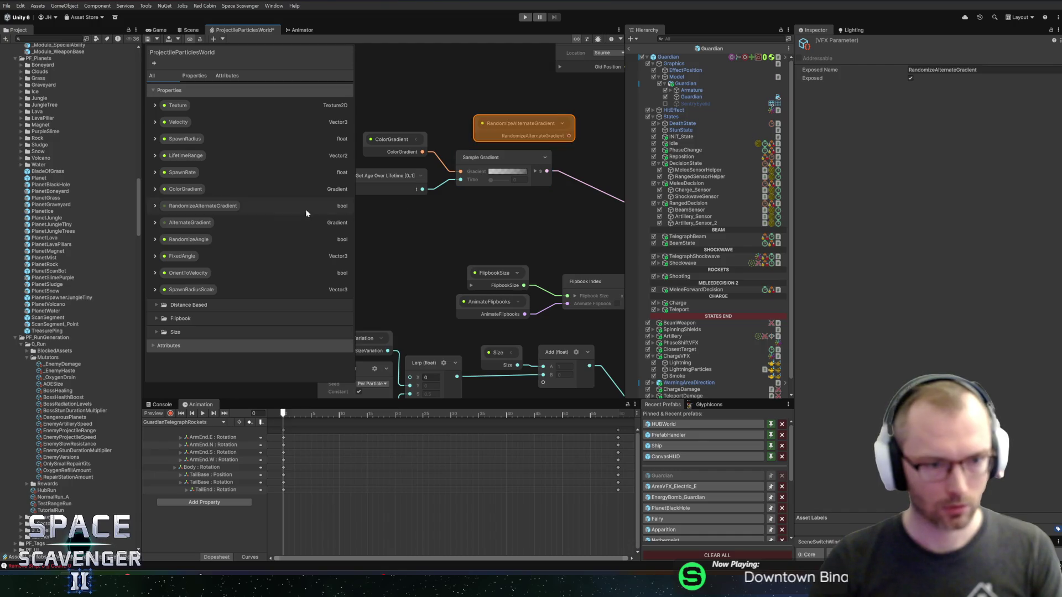
mouse_move(192, 227)
left_mouse_down()
mouse_move(487, 209)
mouse_move(379, 214)
left_mouse_up()
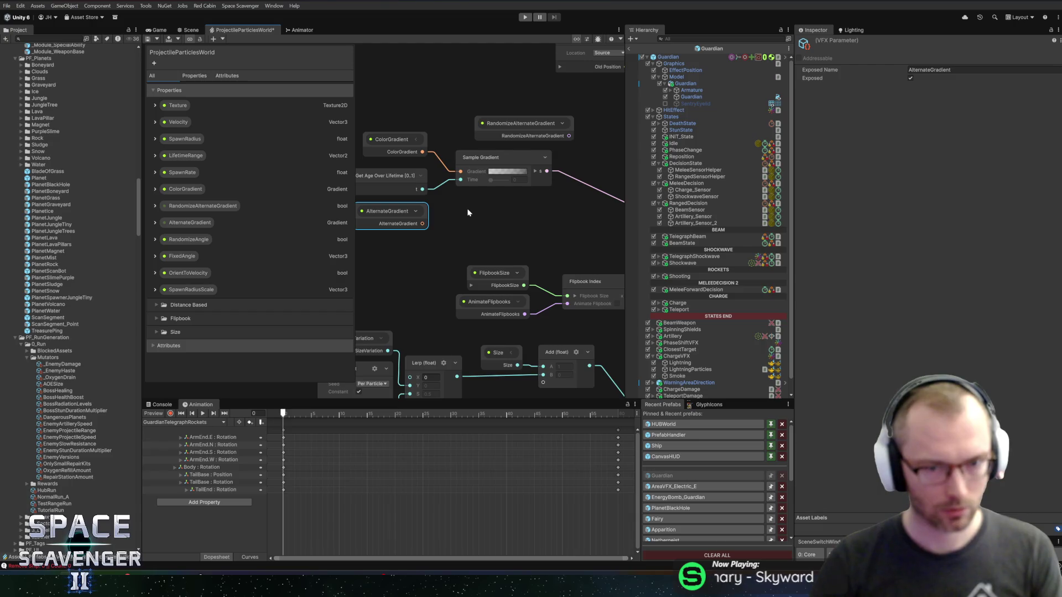
left_click(479, 180)
key("ctrl+c")
key("ctrl+v")
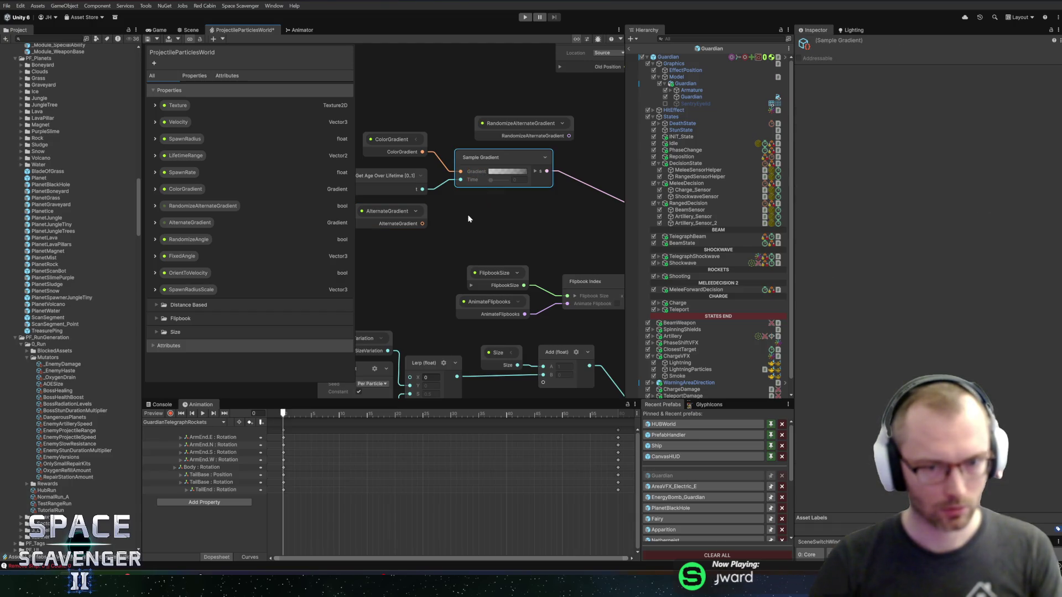
left_click_drag(495, 227, 484, 208)
left_click_drag(425, 224, 460, 220)
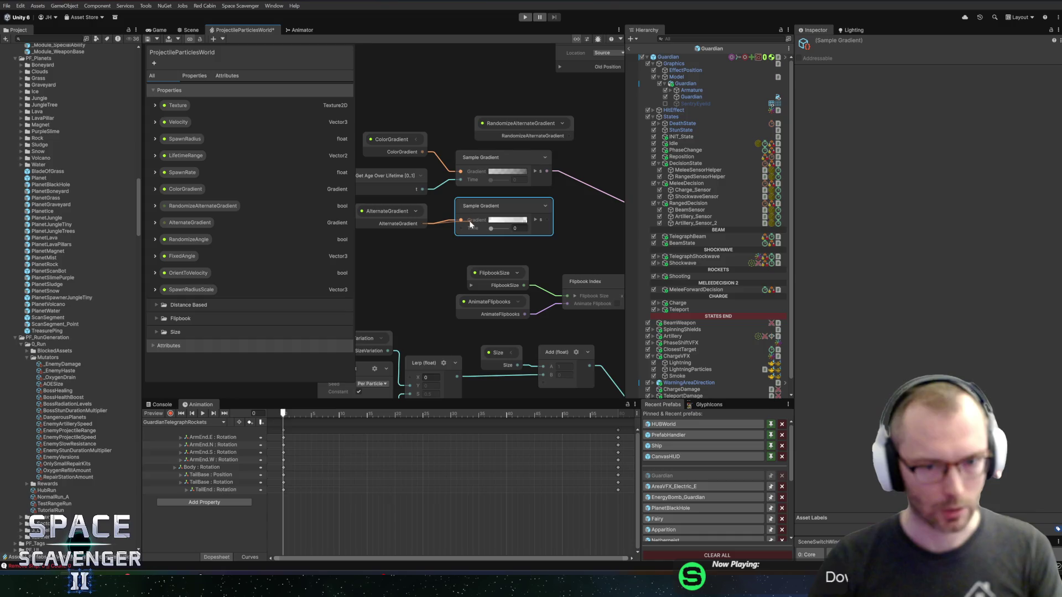
left_click_drag(423, 190, 461, 228)
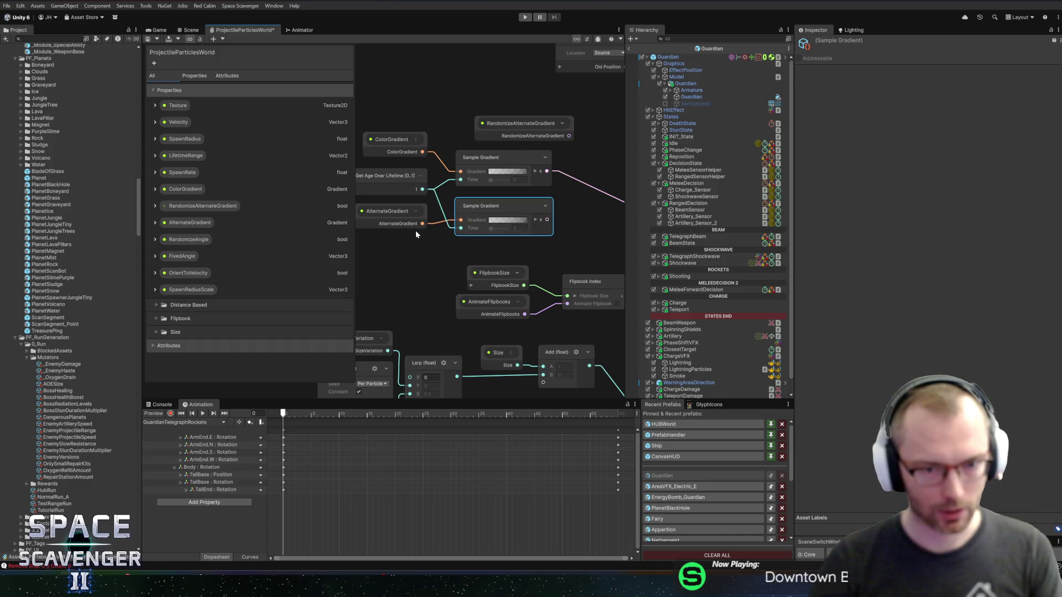
Create a Branch node driven by RandomizeAlternateGradient.
left_click_drag(558, 234, 492, 244)
mouse_move(479, 142)
left_mouse_down()
mouse_move(463, 142)
mouse_move(511, 178)
mouse_move(531, 175)
mouse_move(468, 161)
left_mouse_up()
key("Down")
key("Down")
key("Down")
key("Return")
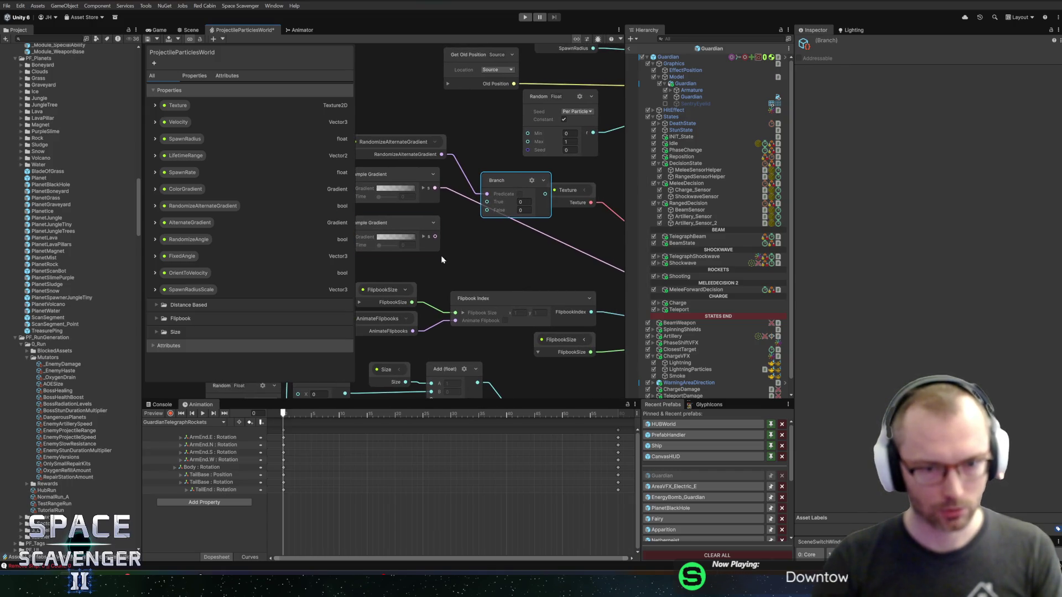
Add a Lerp node fed by both sampled gradients.
left_click_drag(444, 226, 614, 212)
left_click_drag(390, 143, 532, 240)
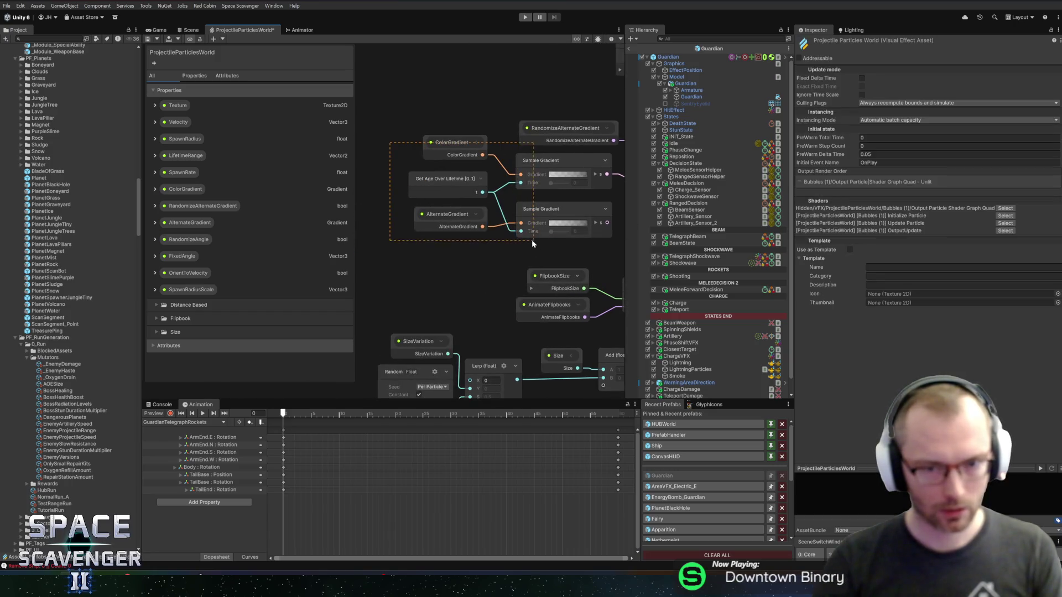
mouse_move(603, 174)
left_mouse_down()
mouse_move(466, 176)
mouse_move(511, 173)
left_mouse_up()
type("lerp")
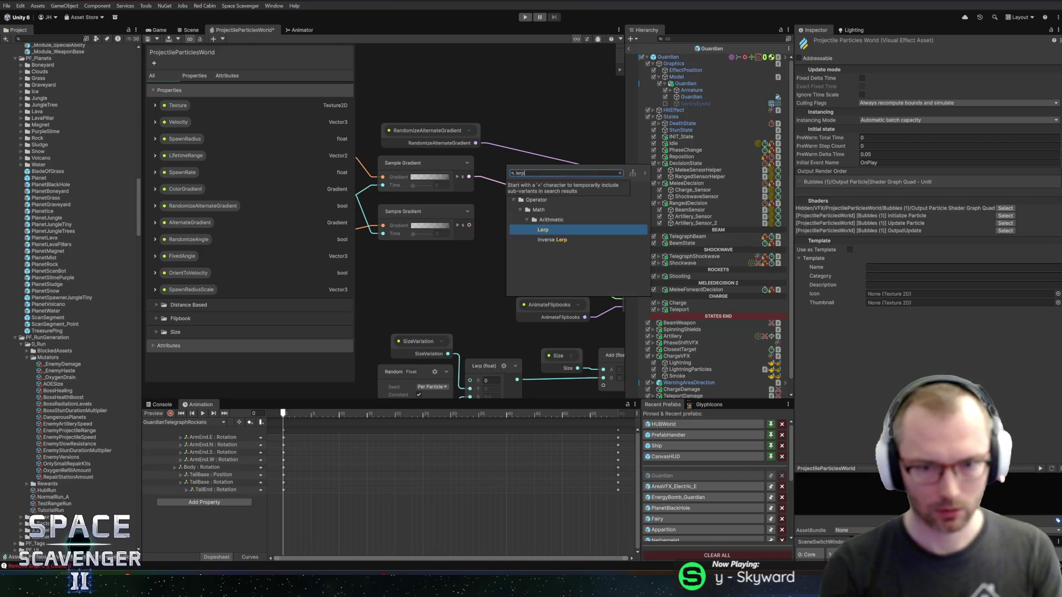
key("Return")
left_click_drag(469, 177, 525, 220)
Duplicate the Random Float node and set the copy's seed to 5135.
left_click_drag(395, 385, 441, 306)
left_click(441, 306)
key("ctrl+c")
key("ctrl+v")
left_click_drag(449, 225, 456, 174)
left_click(479, 227)
type("135")
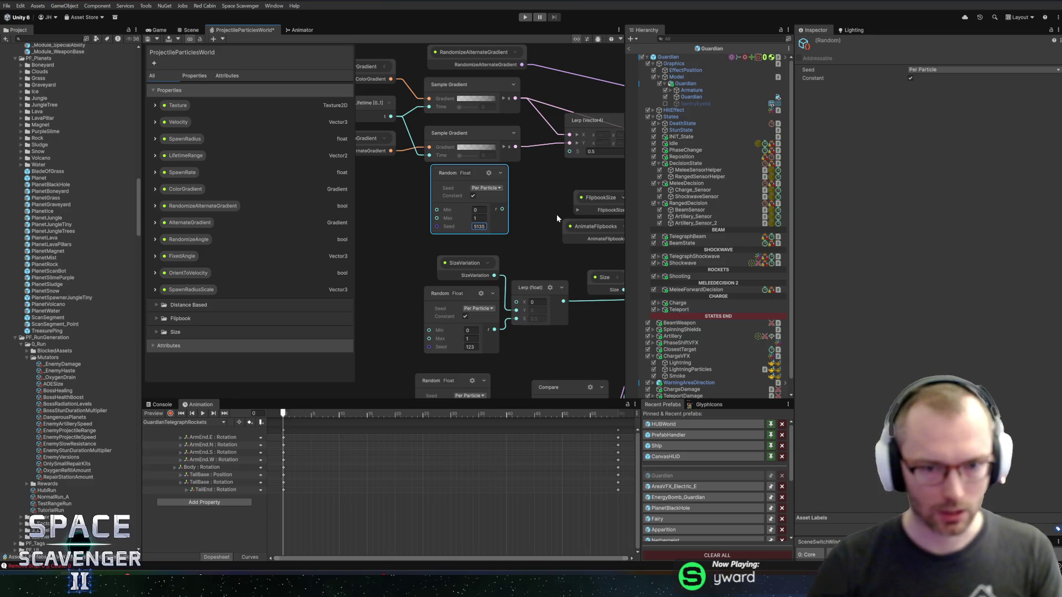
scroll(553, 213, "up", 2)
left_click(517, 236)
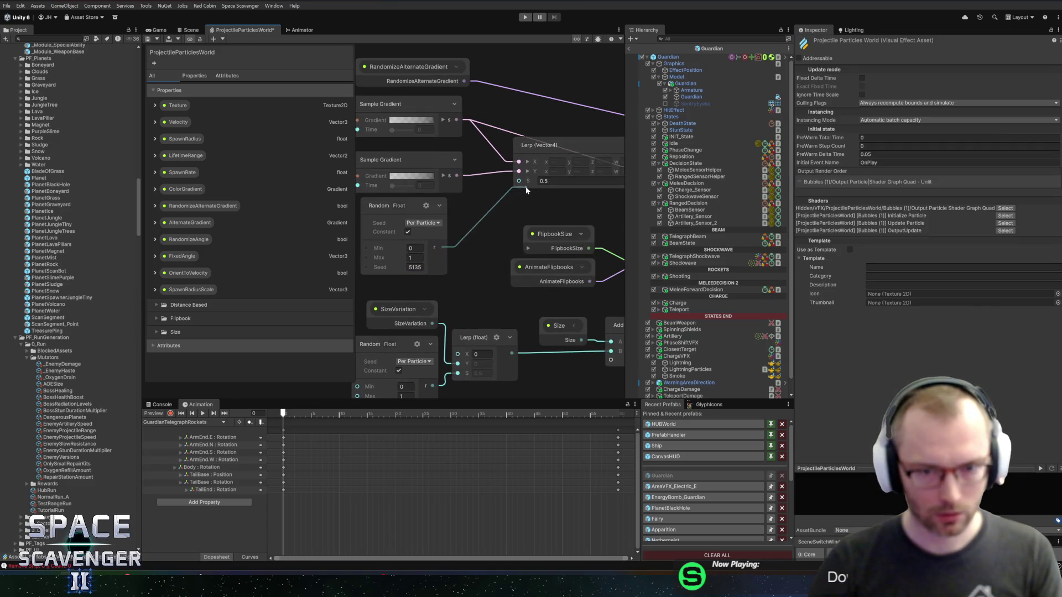
Connect the Lerp result to the Branch node's True input.
left_click_drag(532, 205, 415, 224)
left_click_drag(487, 188, 517, 162)
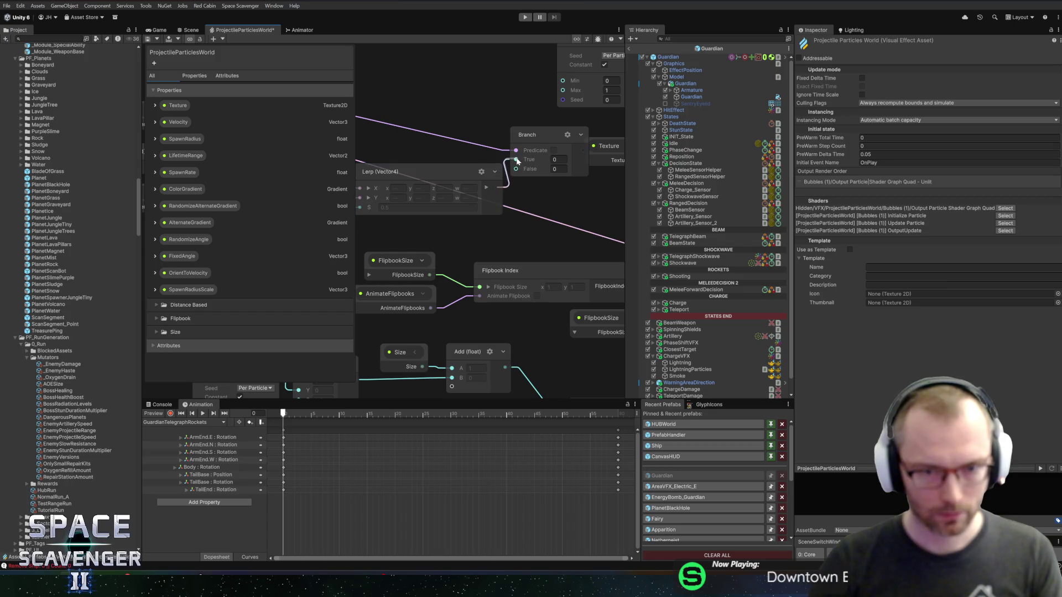
scroll(532, 227, "down", 3)
mouse_move(415, 156)
left_mouse_down()
mouse_move(578, 164)
mouse_move(563, 164)
left_mouse_up()
left_click(527, 198)
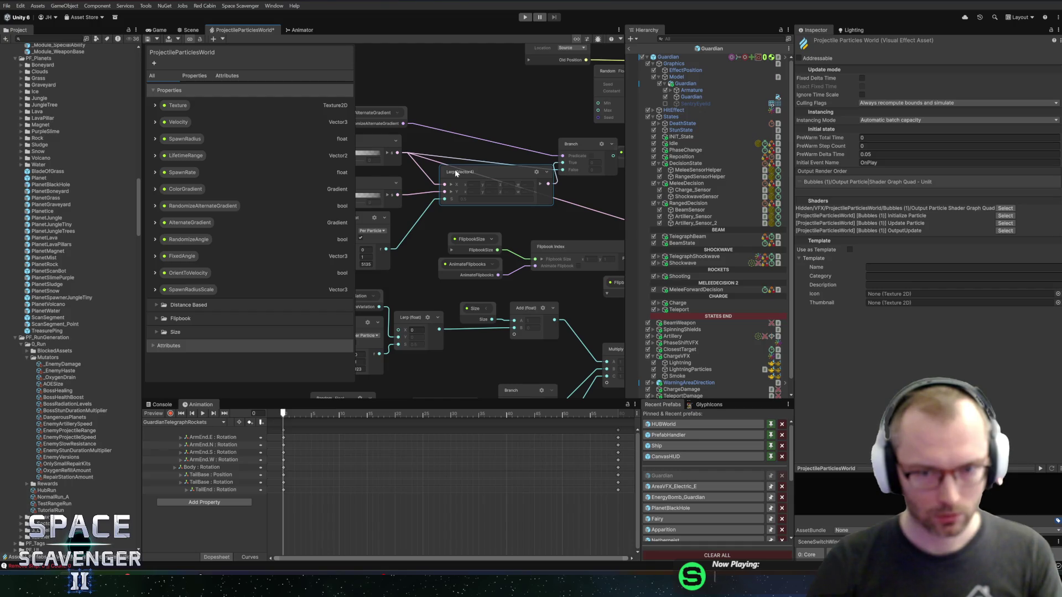
left_click_drag(571, 145, 586, 177)
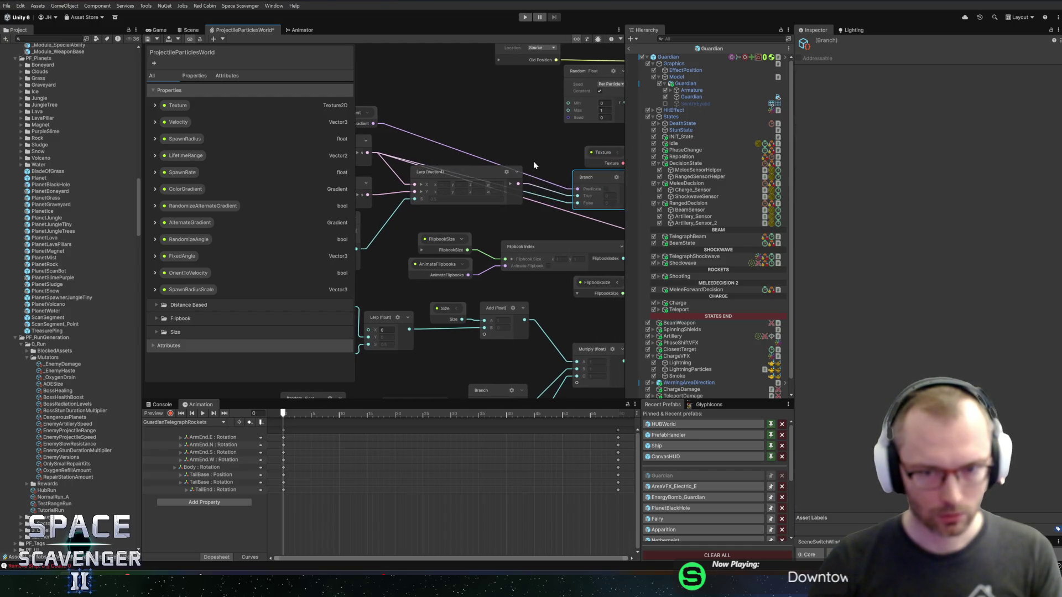
Set the Branch node's value type to Vector4.
left_click(573, 174)
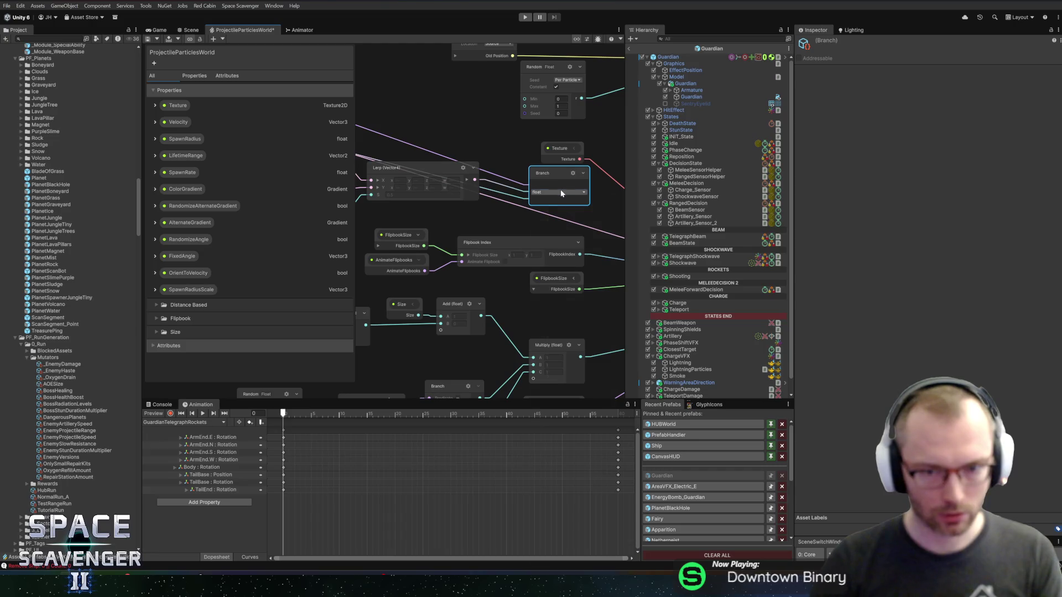
left_click(560, 192)
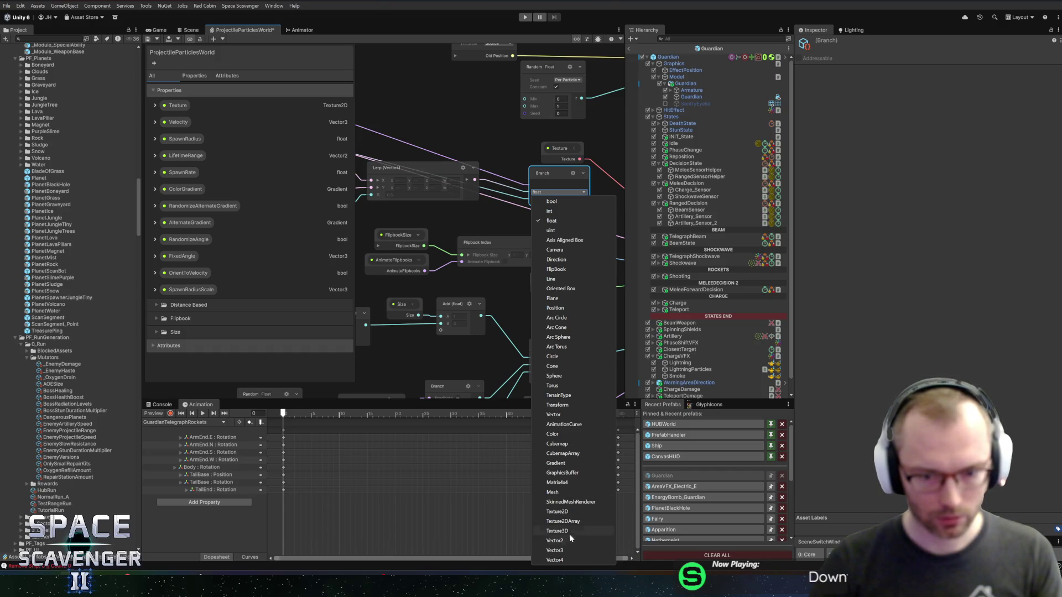
left_click(563, 559)
mouse_move(611, 173)
left_mouse_down()
mouse_move(524, 167)
mouse_move(537, 170)
mouse_move(500, 148)
mouse_move(563, 175)
mouse_move(382, 165)
left_mouse_up()
left_click(569, 148, "shift")
left_click(500, 148)
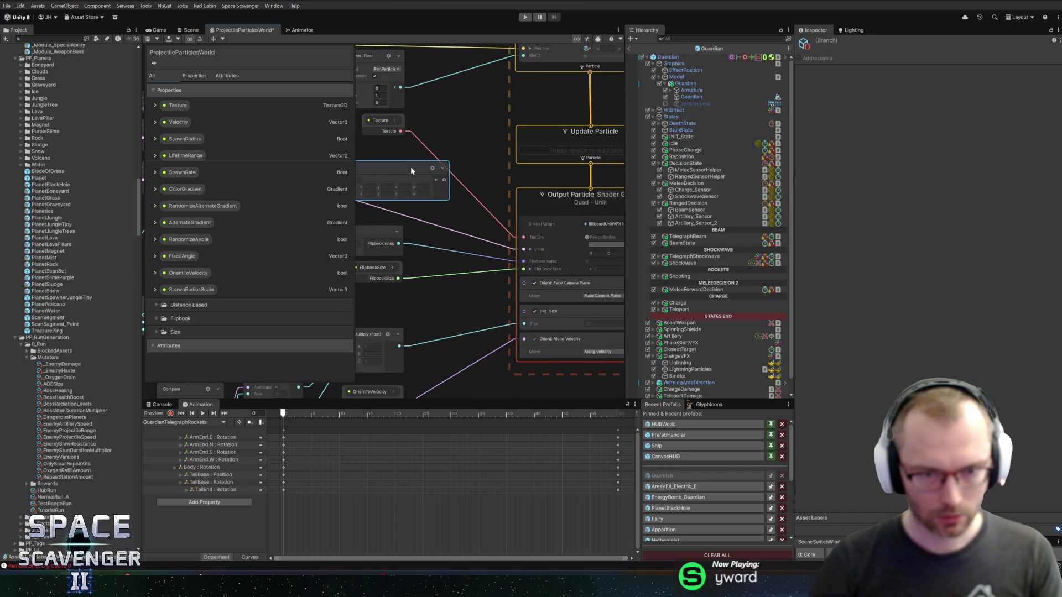
Tidy the node layout, save the particle graph and show the Guardian scene.
left_click_drag(446, 183, 553, 226)
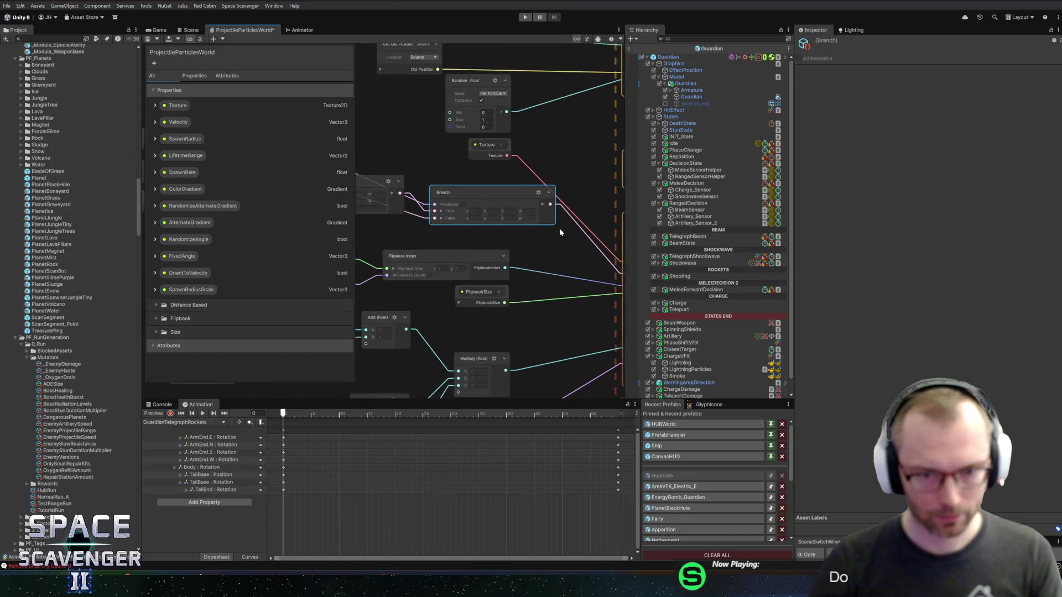
left_click_drag(490, 196, 606, 246)
left_click(478, 243)
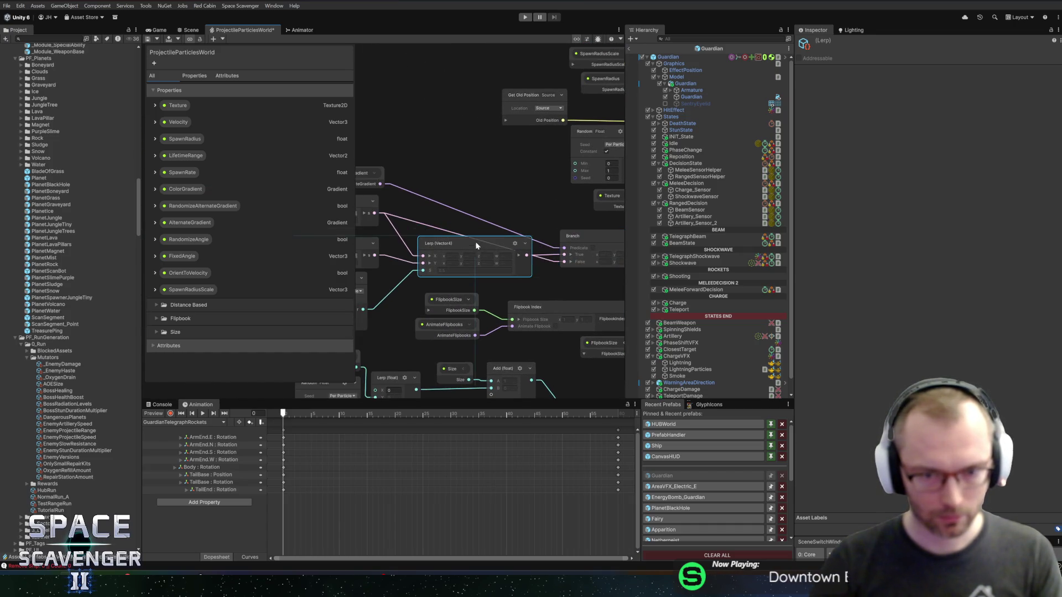
mouse_move(559, 198)
left_mouse_down()
mouse_move(412, 204)
mouse_move(440, 209)
mouse_move(526, 183)
mouse_move(533, 194)
left_mouse_up()
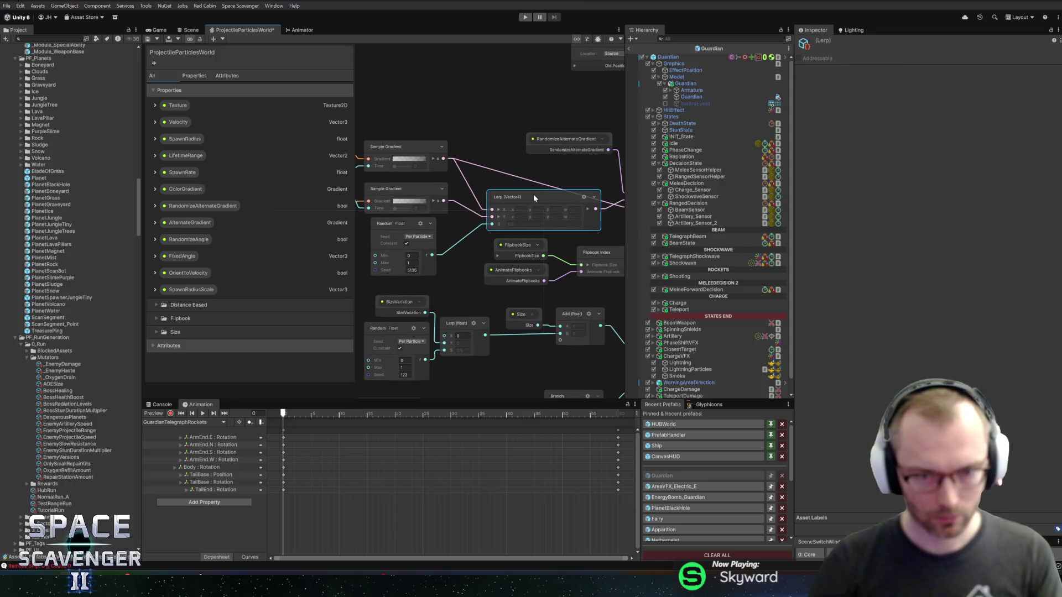
left_click(146, 39)
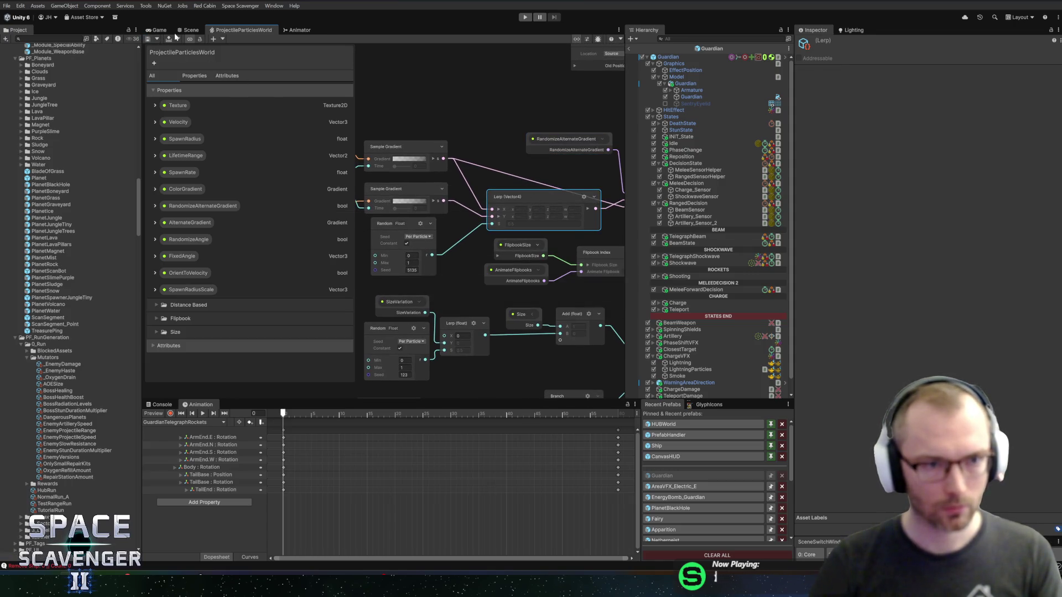
left_click(191, 30)
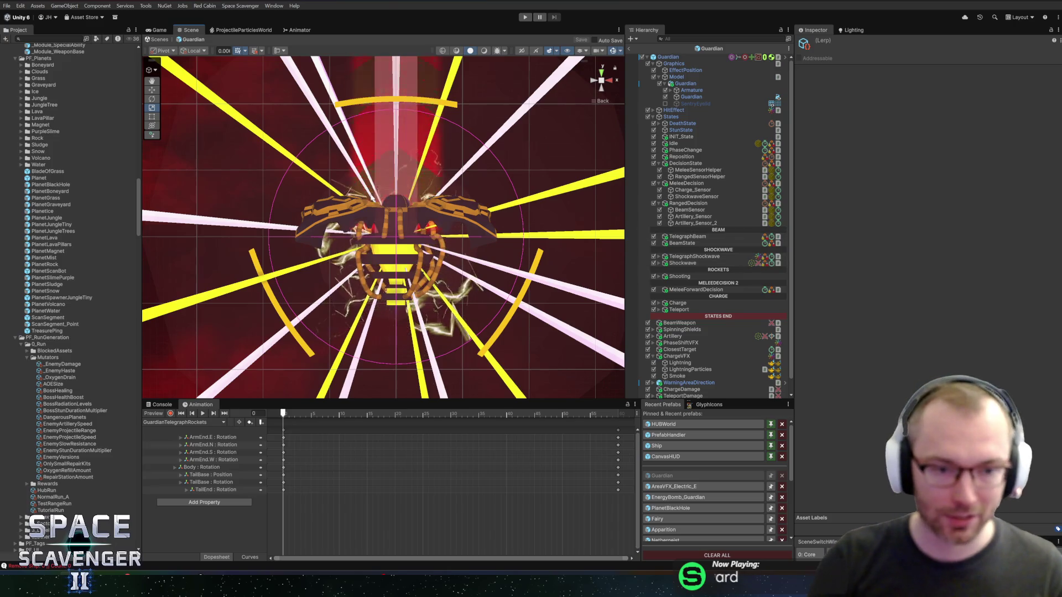
Inspect ChargeVFX and its Lightning effect in the Guardian hierarchy.
scroll(701, 320, "down", 1)
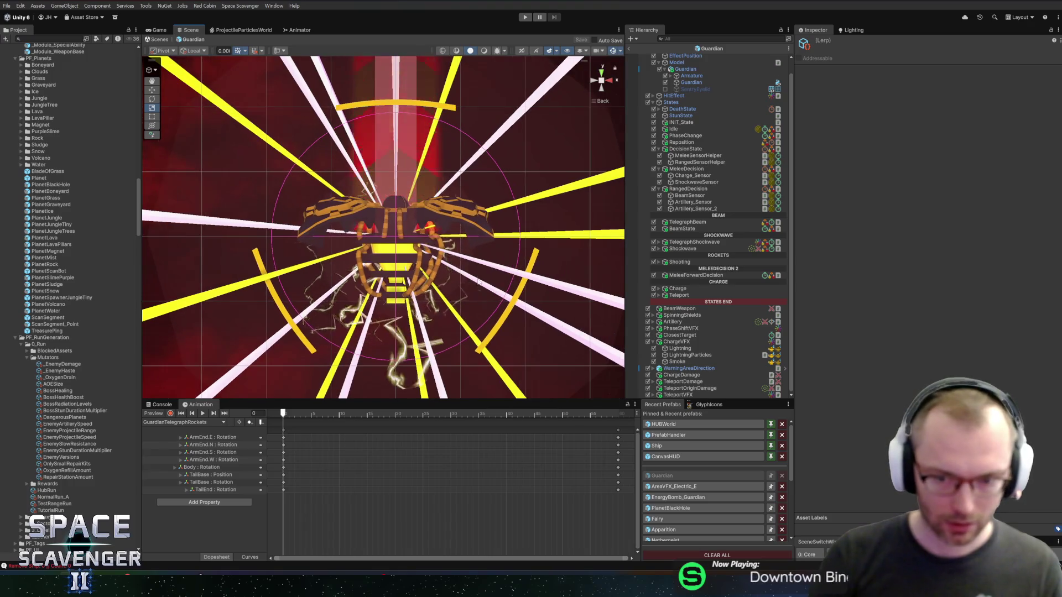
left_click_drag(479, 283, 465, 257)
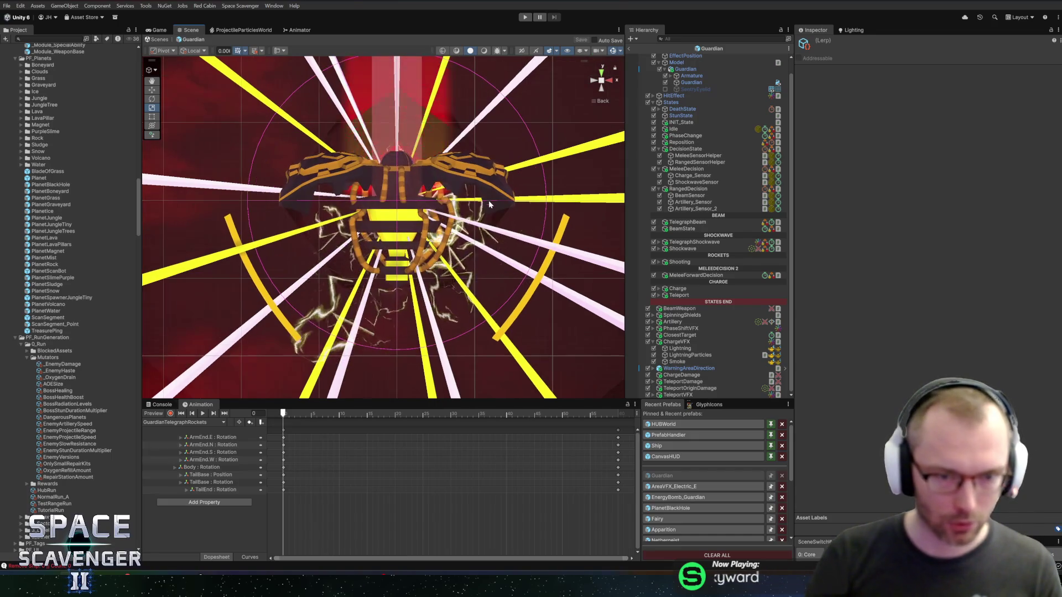
left_click(671, 342)
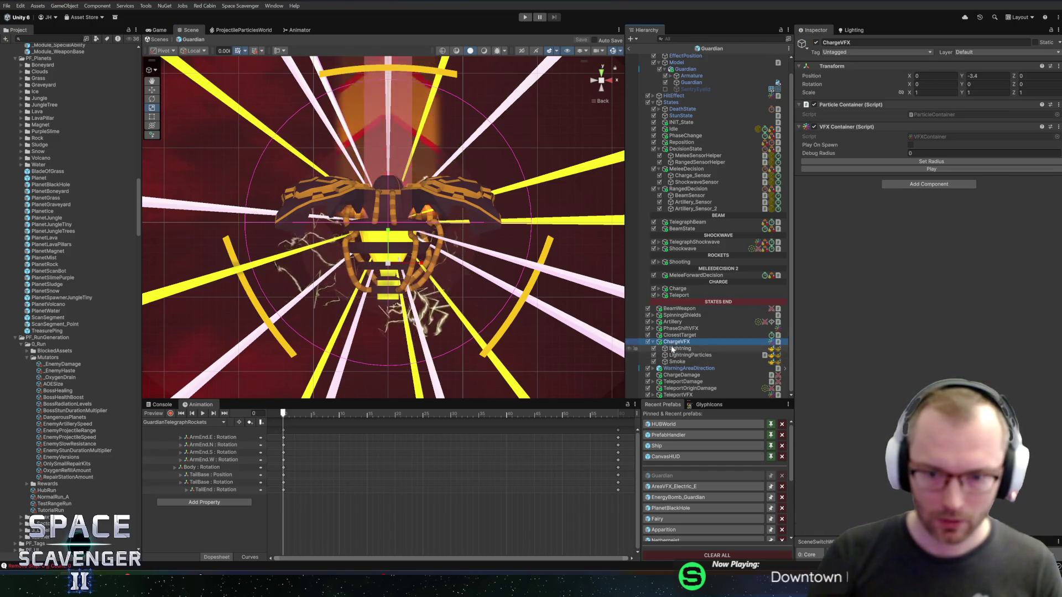
key("Left")
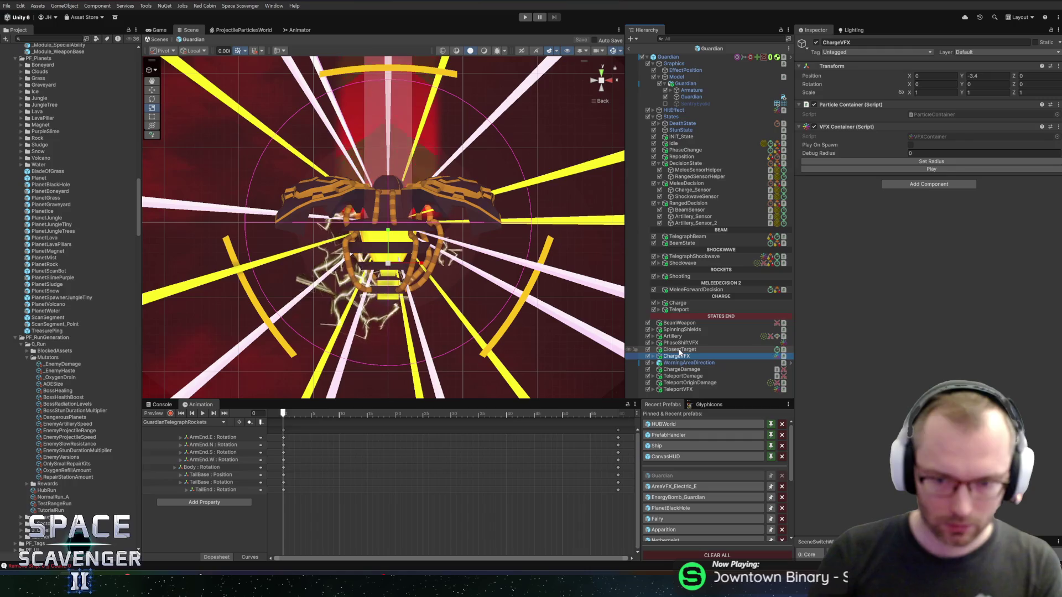
key("Right")
key("Down")
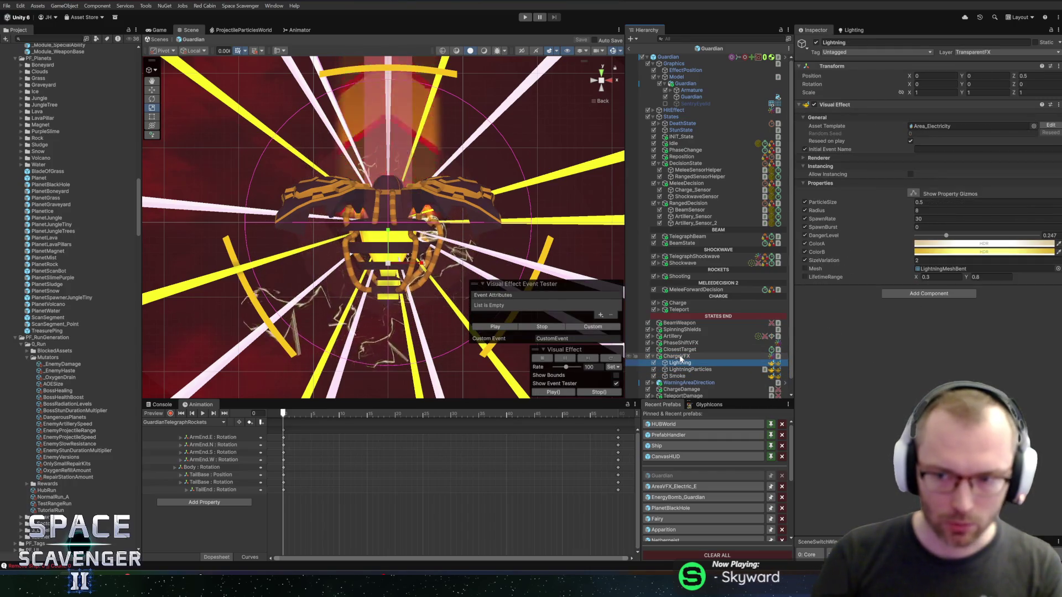
Inspect ClosestTarget, TeleportVFX and TeleportOriginDamage settings, then return from Rider to Unity.
left_click(688, 350)
key("Down")
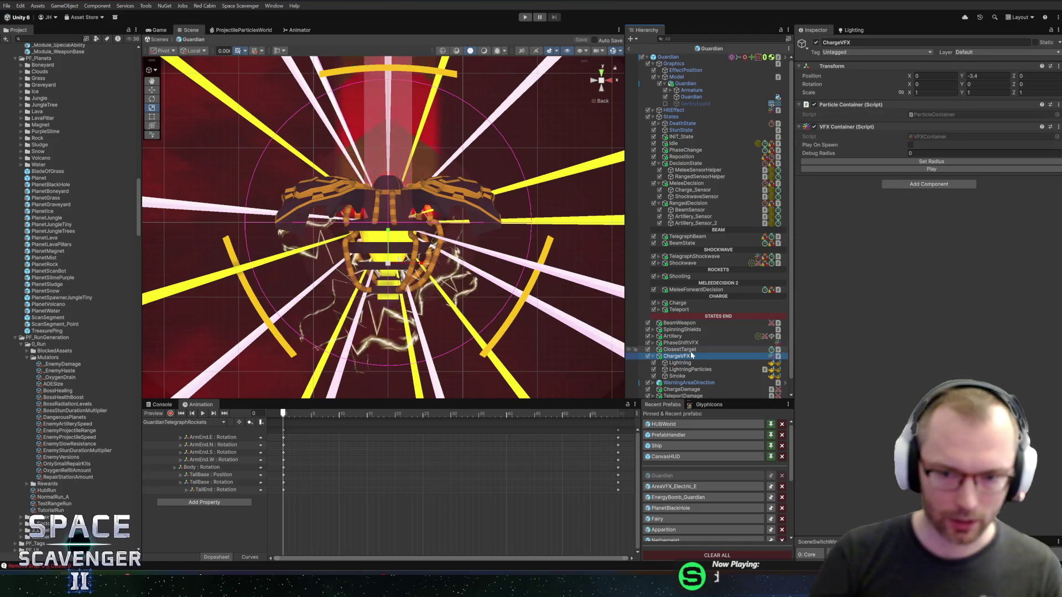
key("Left")
scroll(460, 304, "down", 3)
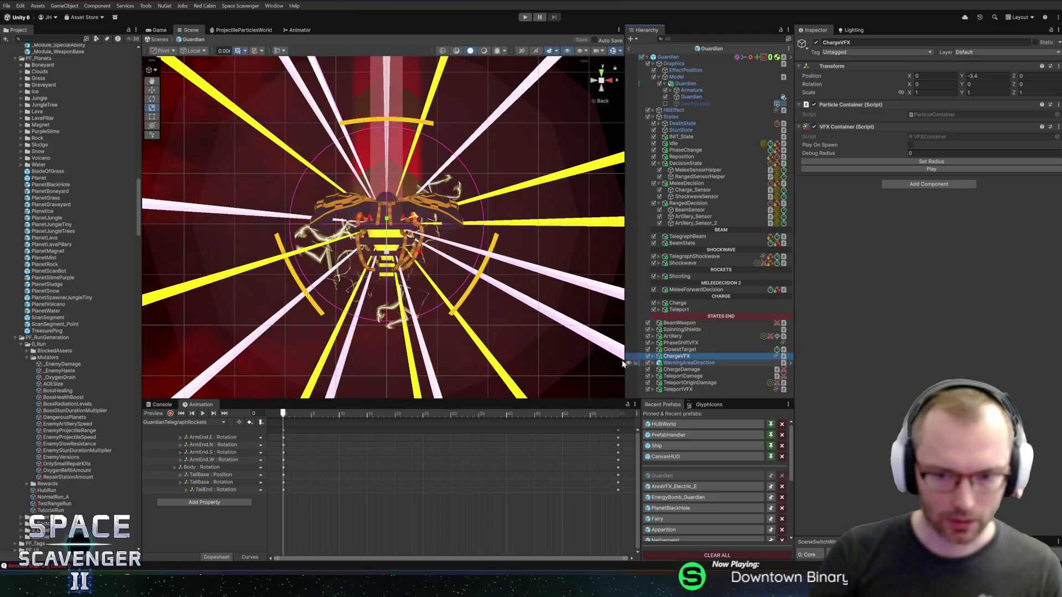
left_click(683, 390)
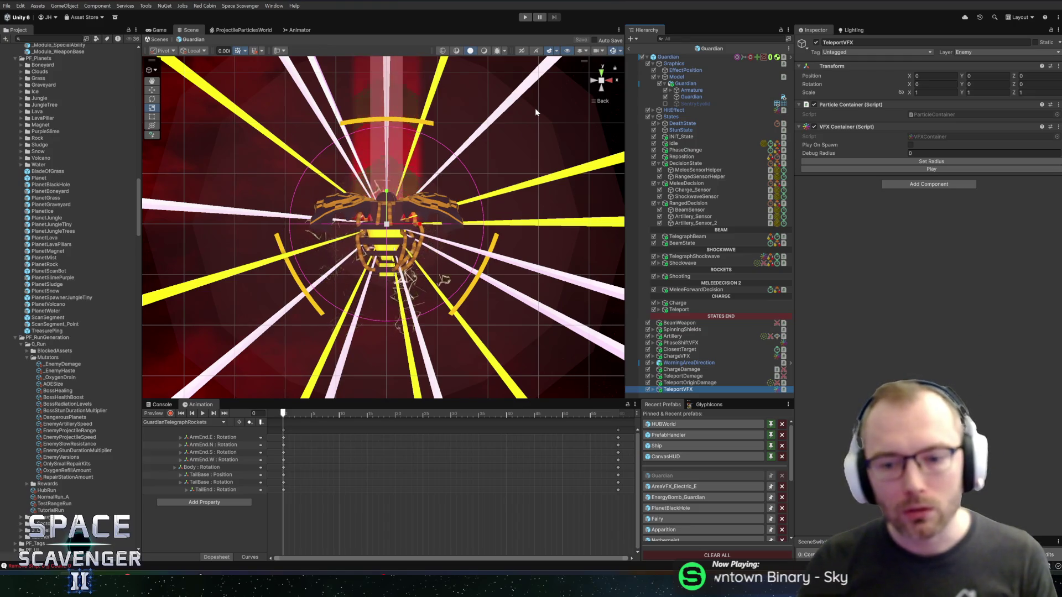
left_click(691, 384)
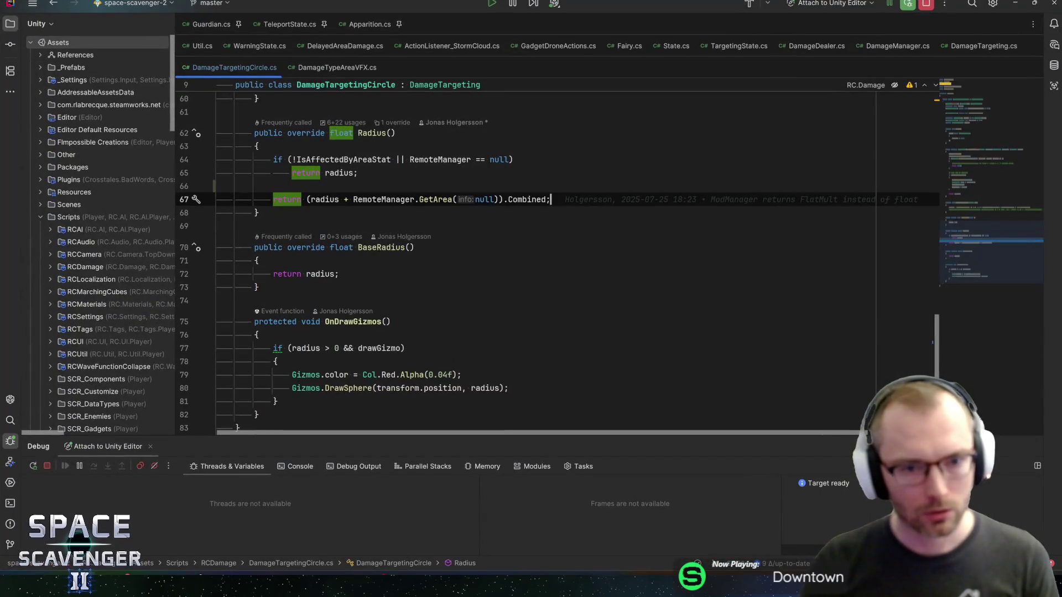
key("alt+Tab")
key("alt+Tab")
key("alt+Tab")
key("alt+Tab")
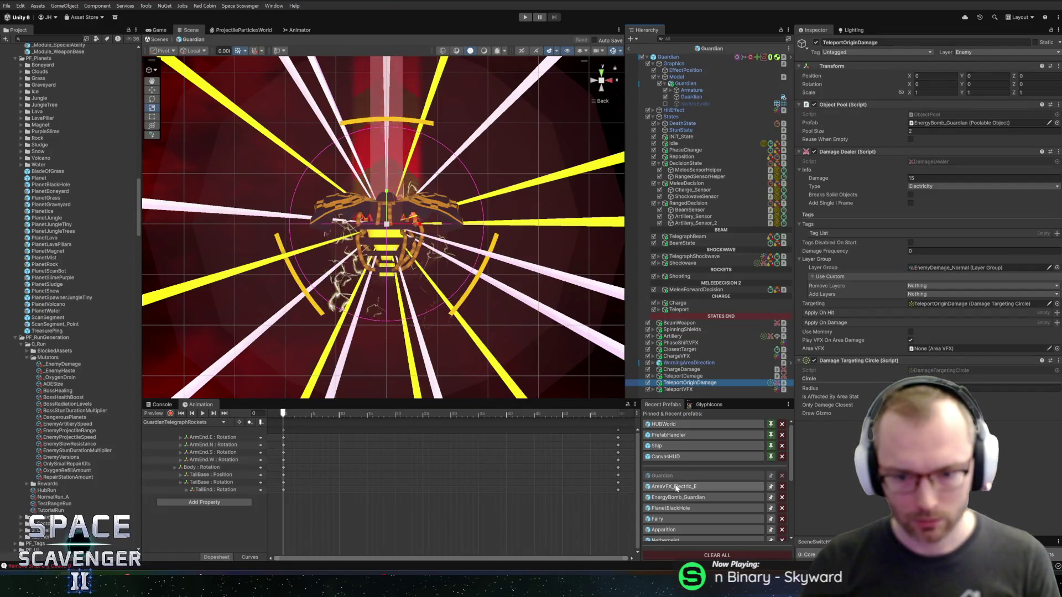
Select the Smoke effect and copy its ColorGradient value.
left_click(680, 375)
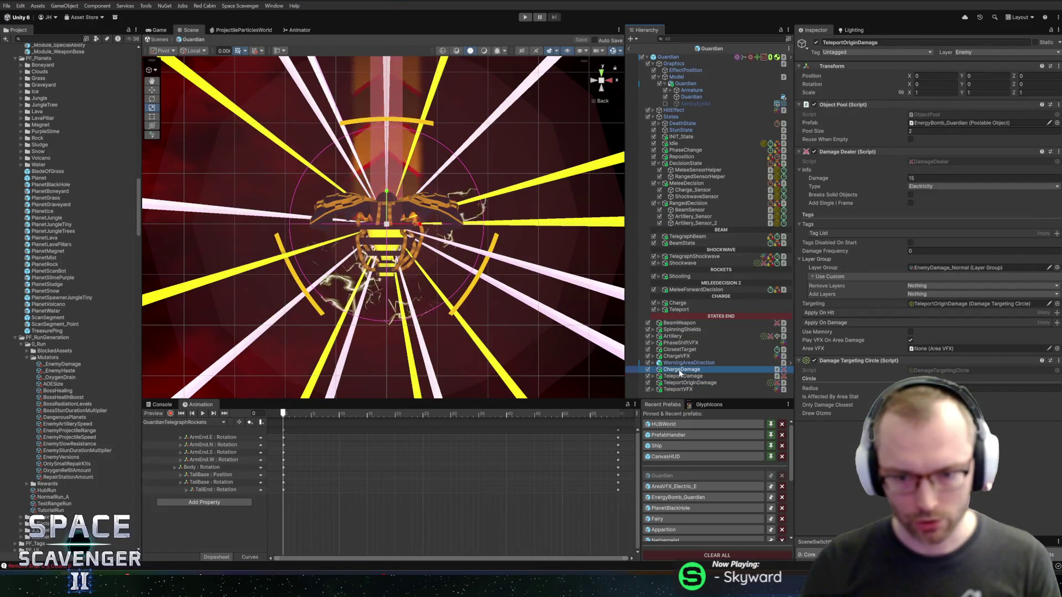
left_click(678, 369)
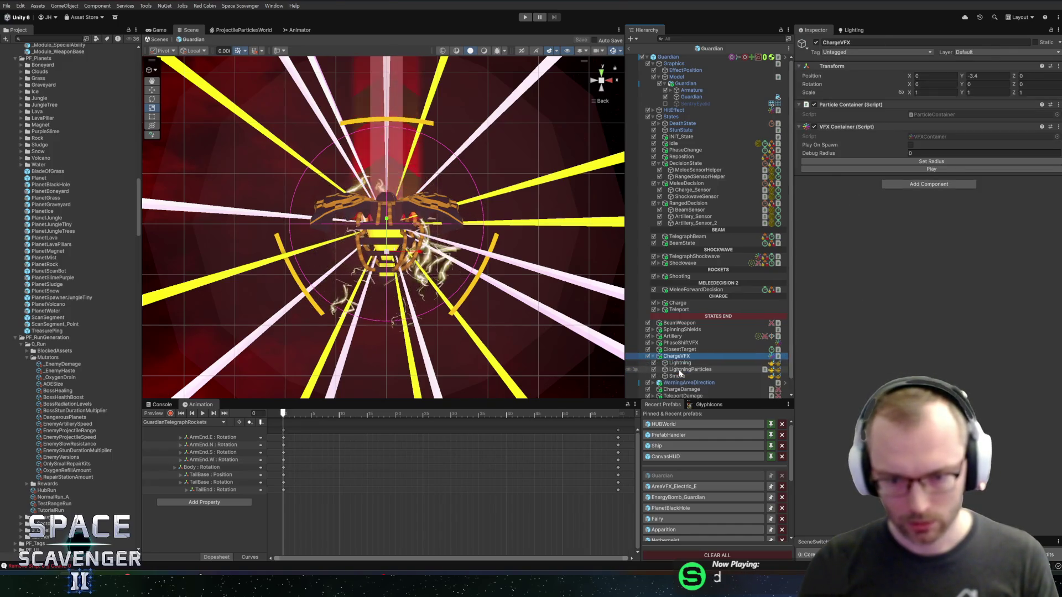
left_click(679, 376)
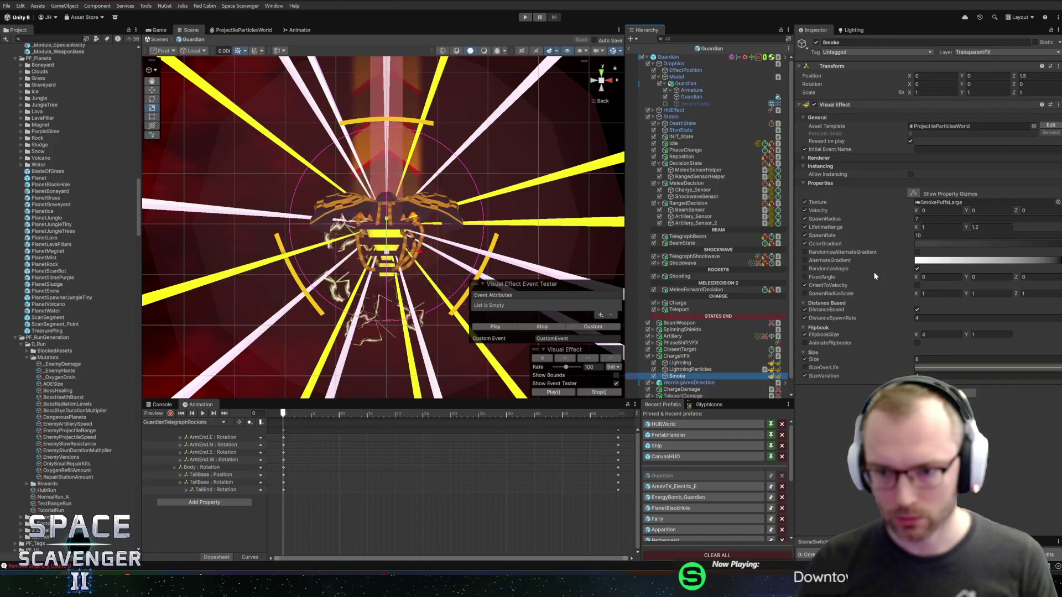
left_click(931, 245)
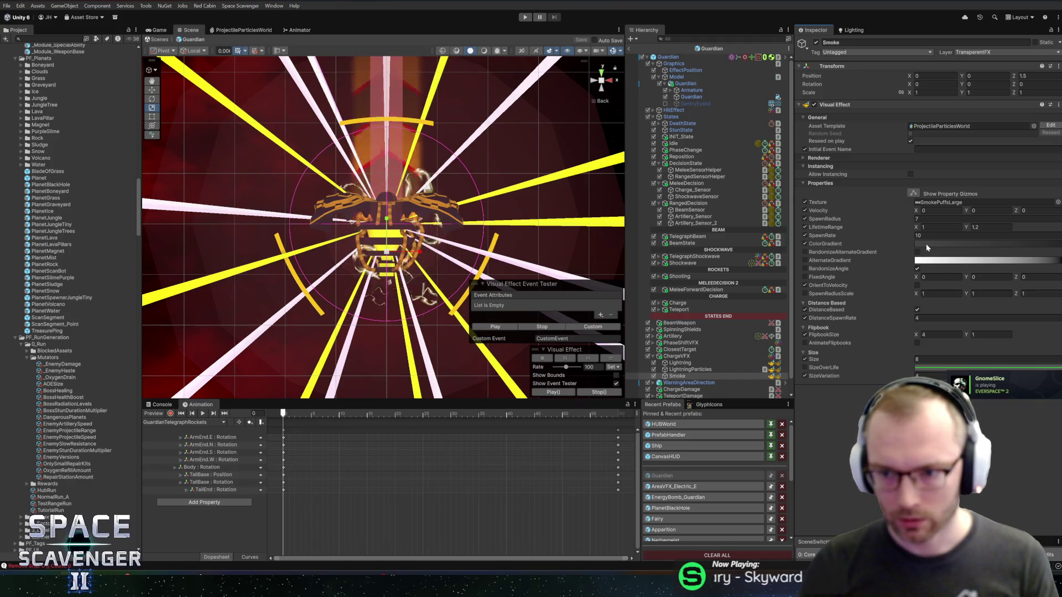
right_click(935, 247)
left_click(951, 265)
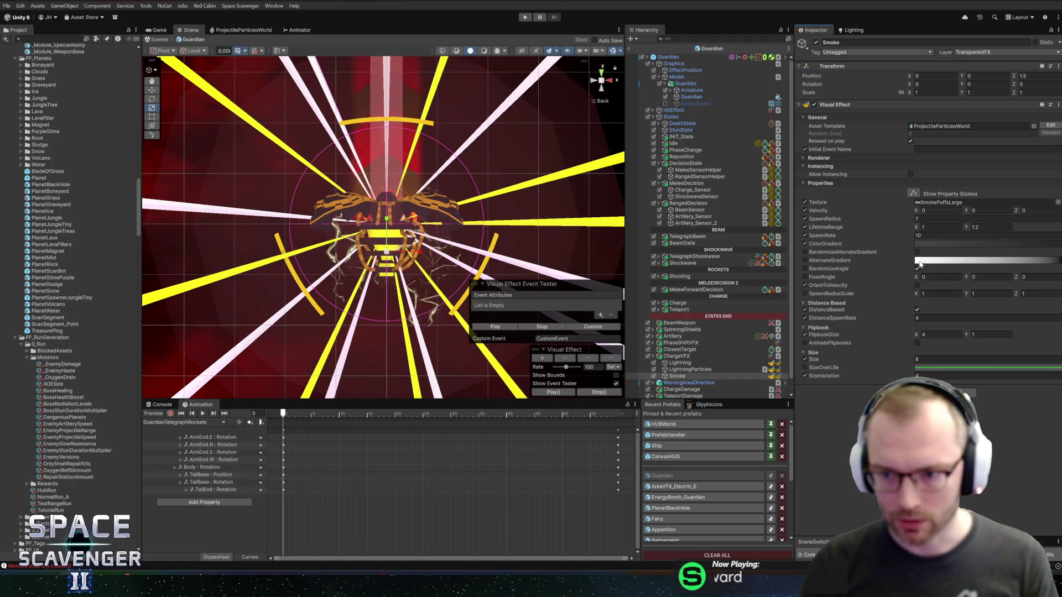
right_click(831, 245)
left_click(850, 261)
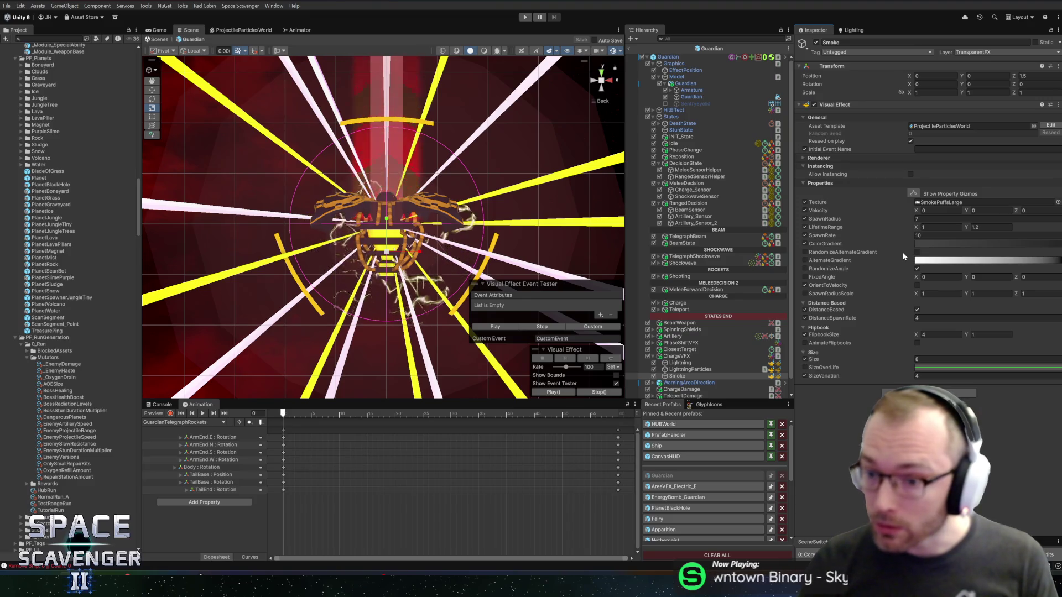
Enable RandomizeAlternateGradient on Smoke and select AlternateGradient in the ProjectileParticlesWorld graph.
right_click(933, 252)
left_click(941, 263)
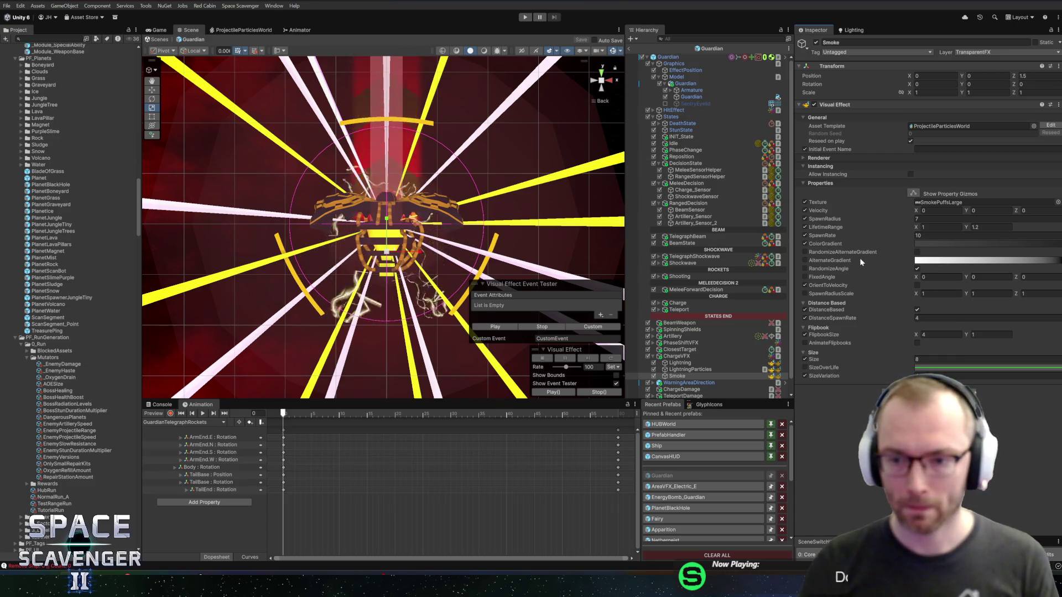
left_click(917, 252)
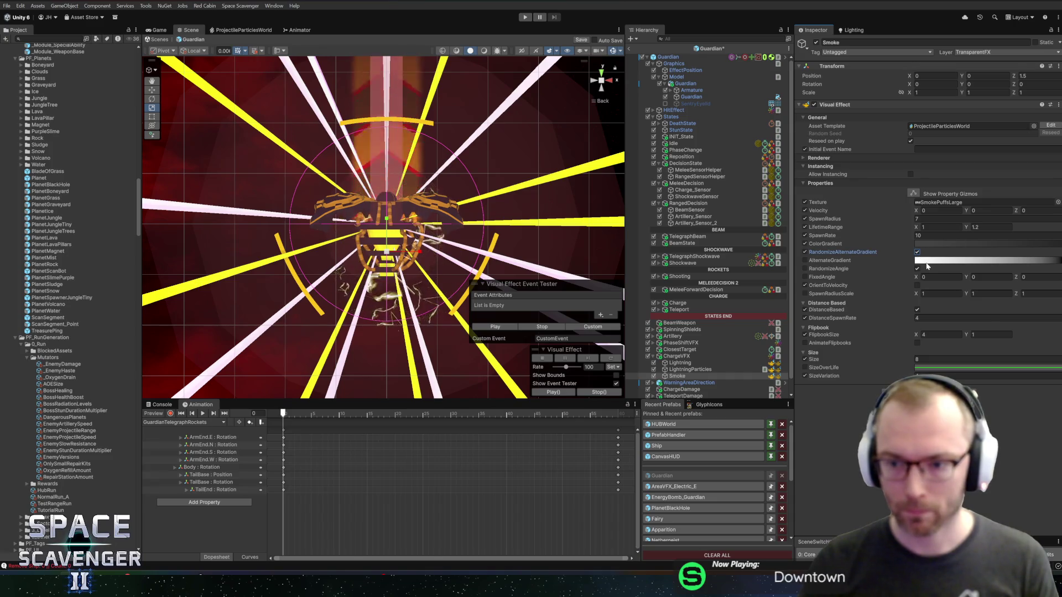
left_click(265, 31)
left_click(298, 30)
left_click(243, 30)
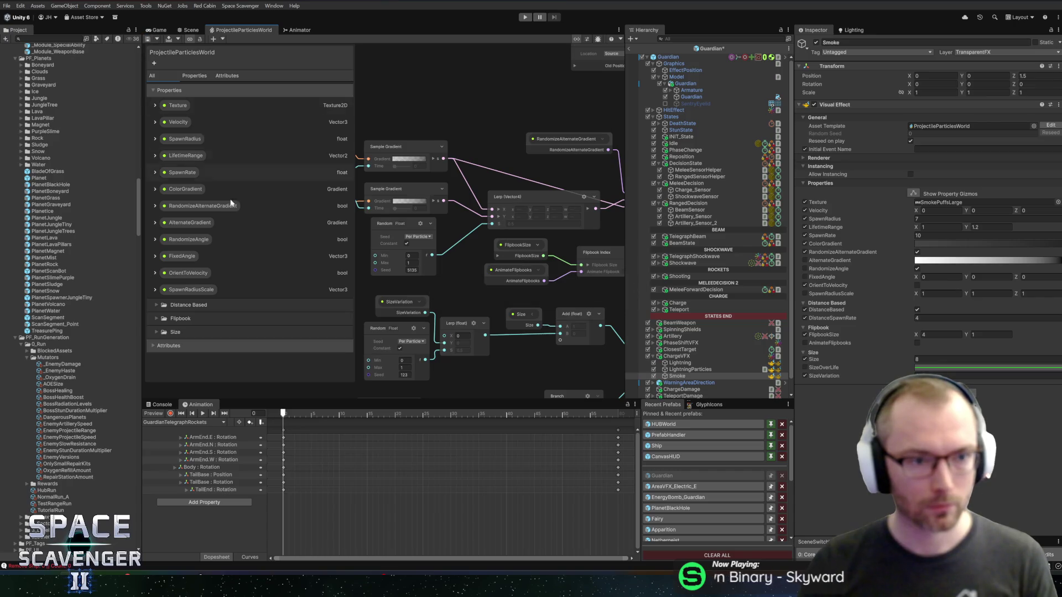
left_click(173, 191)
Expand and collapse the AlternateGradient and ColorGradient blackboard properties to compare them.
left_click(177, 223)
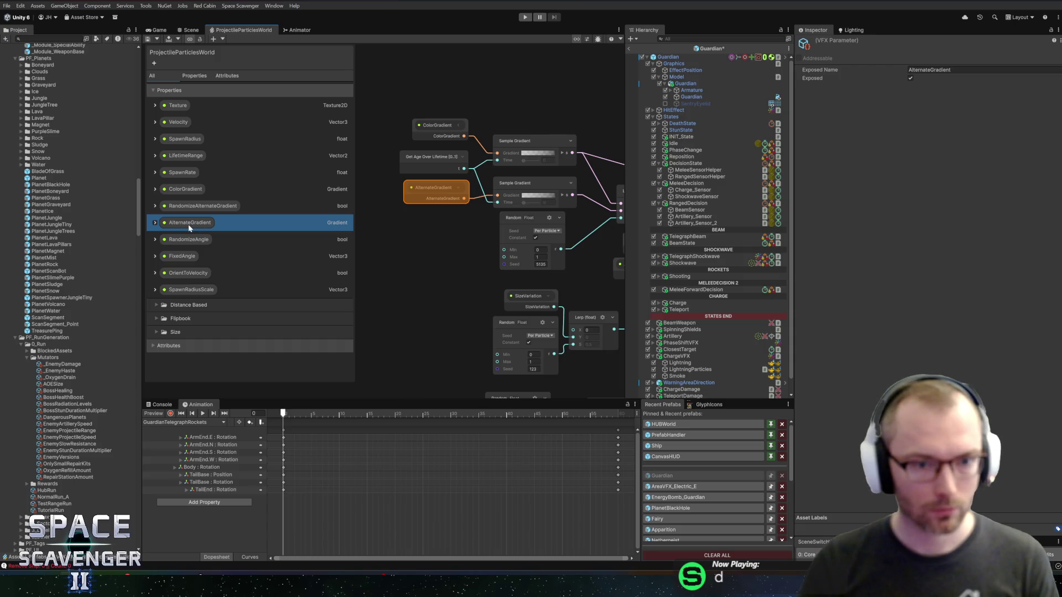
left_click(155, 222)
left_click(154, 189)
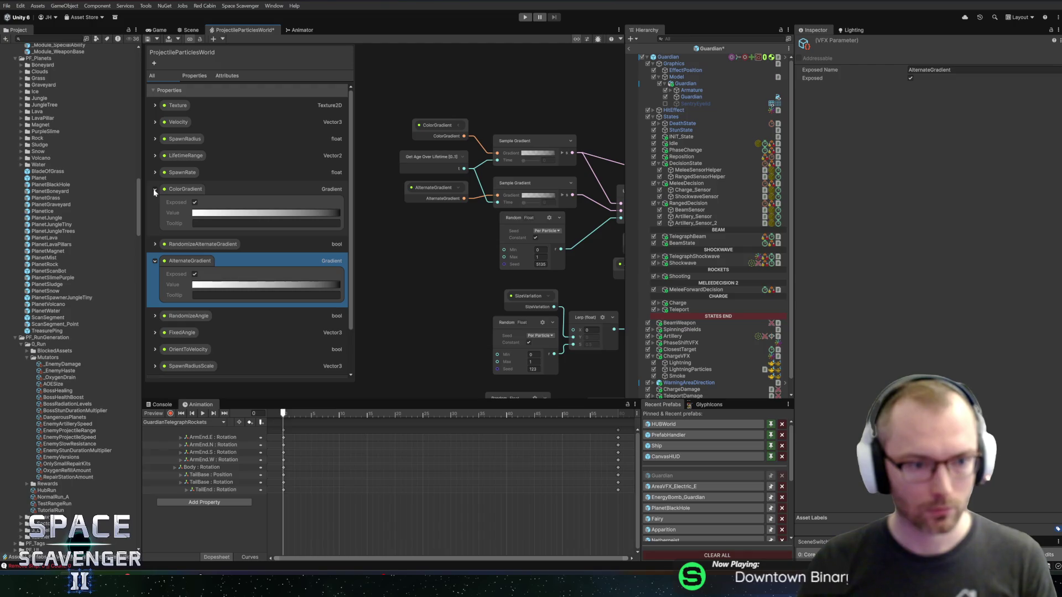
left_click(154, 189)
left_click(155, 223)
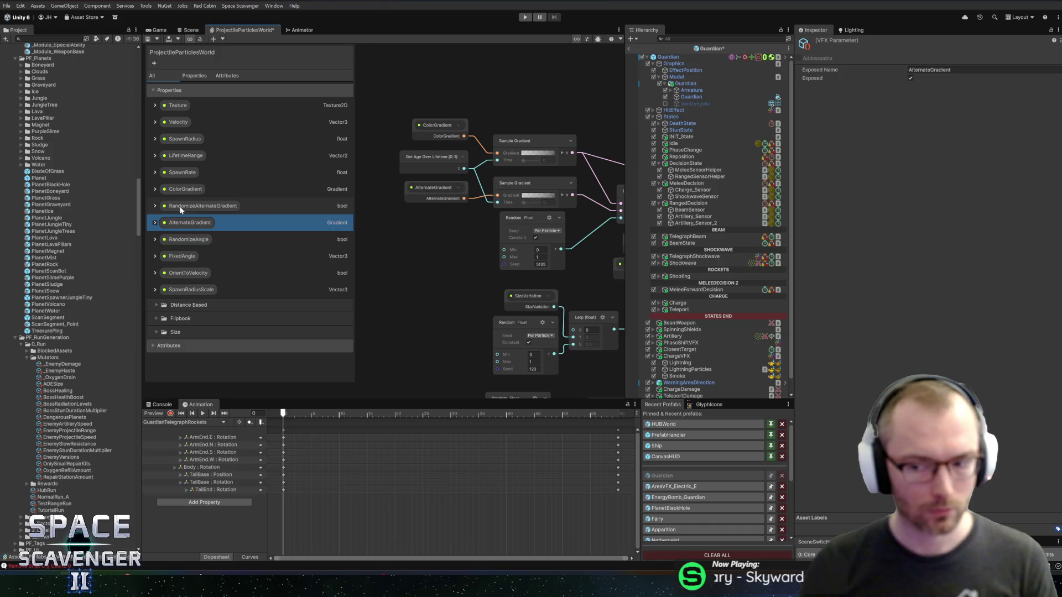
left_click_drag(440, 226, 406, 235)
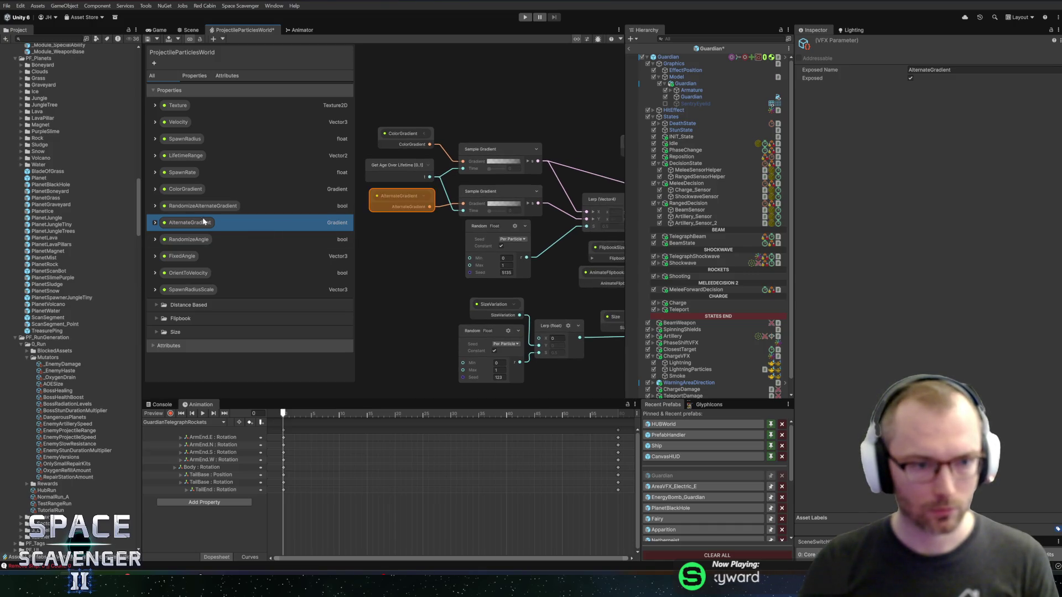
Reopen the Guardian prefab, close the graph tab, and select ChargeVFX's Smoke effect.
left_click(164, 32)
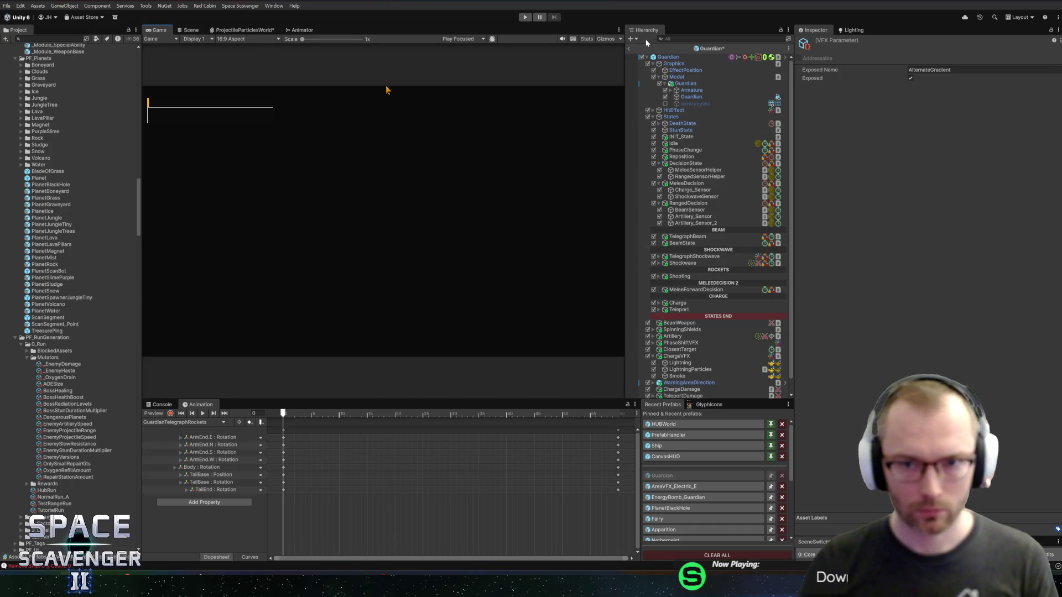
left_click(629, 49)
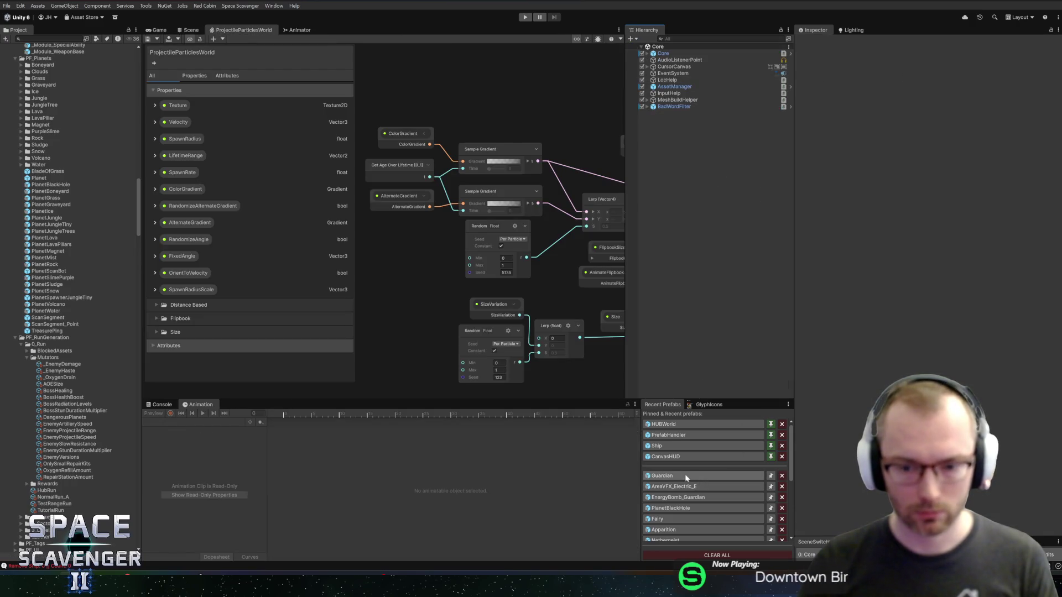
left_click(688, 475)
middle_click(237, 32)
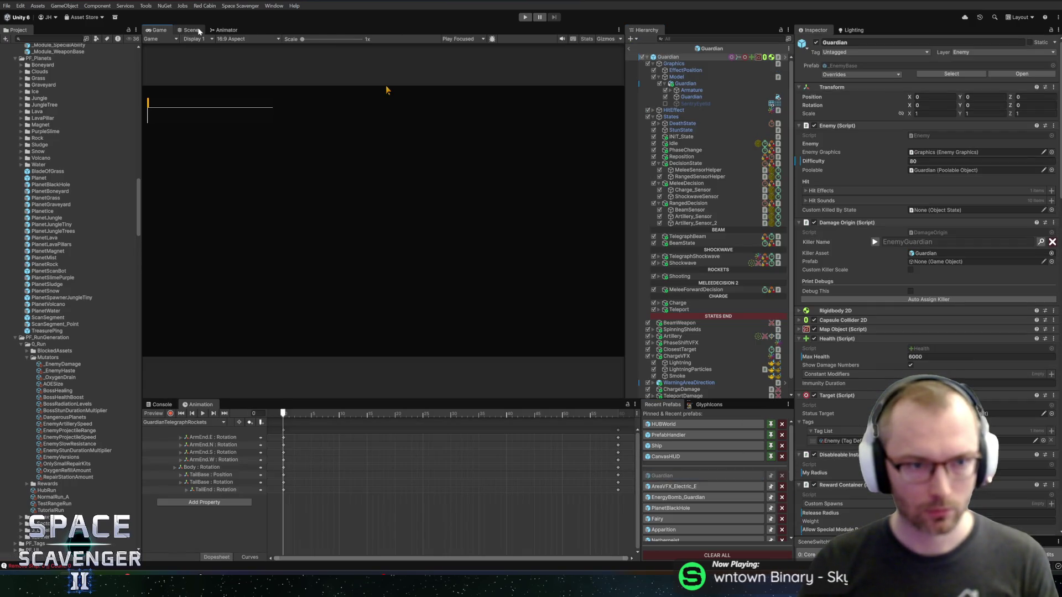
left_click(687, 357)
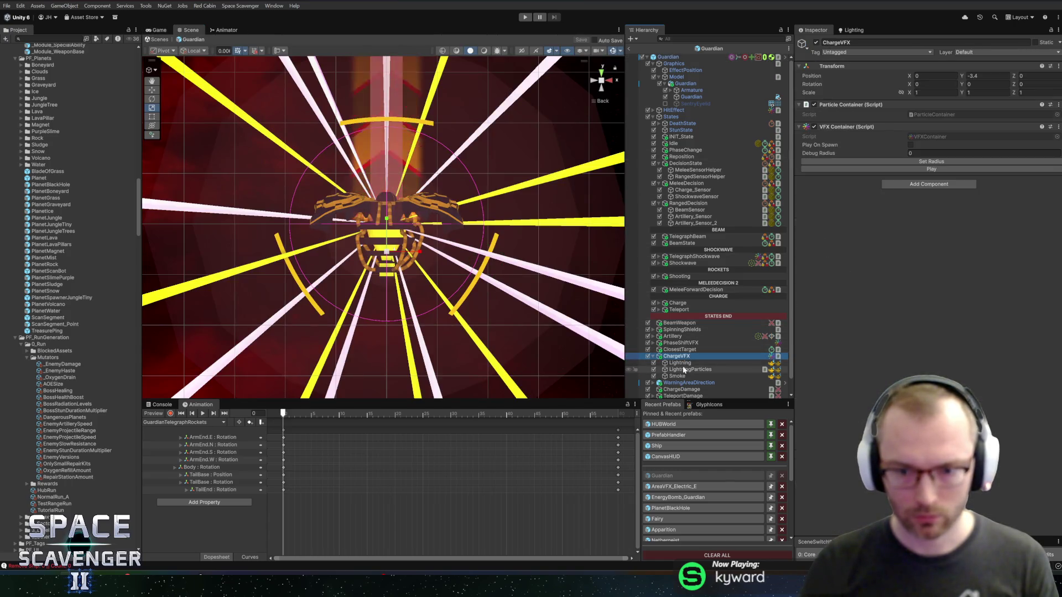
left_click(677, 376)
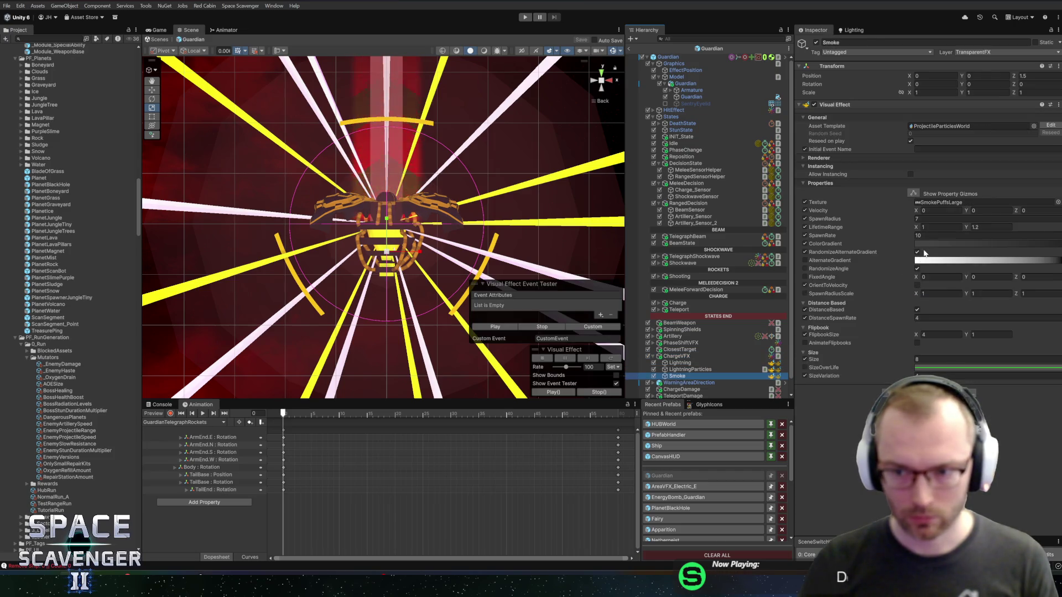
Copy the Smoke effect's ColorGradient value after checking the AlternateGradient editor.
right_click(927, 245)
left_click(947, 262)
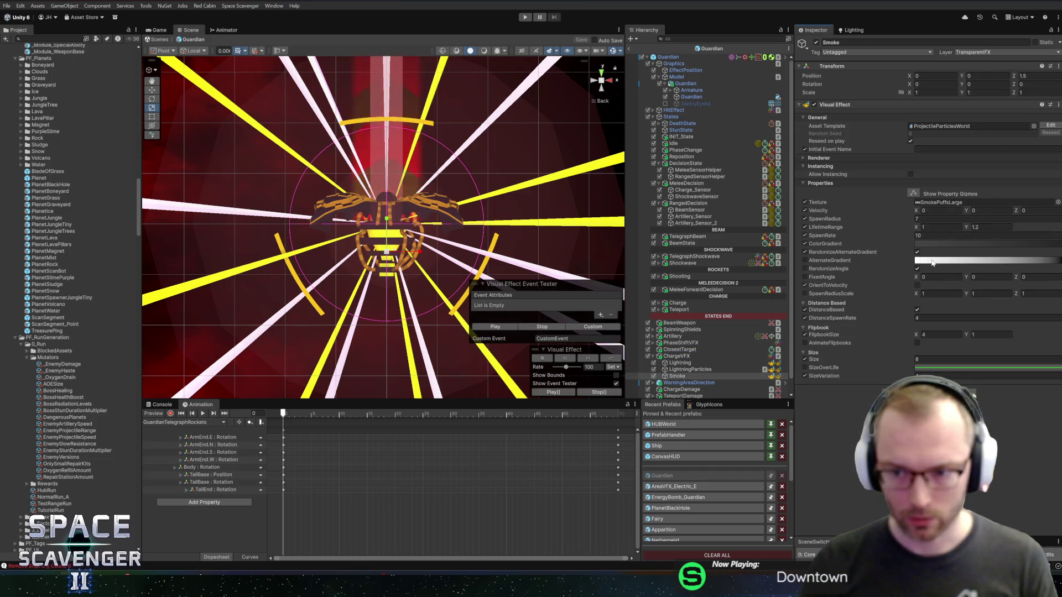
left_click(932, 262)
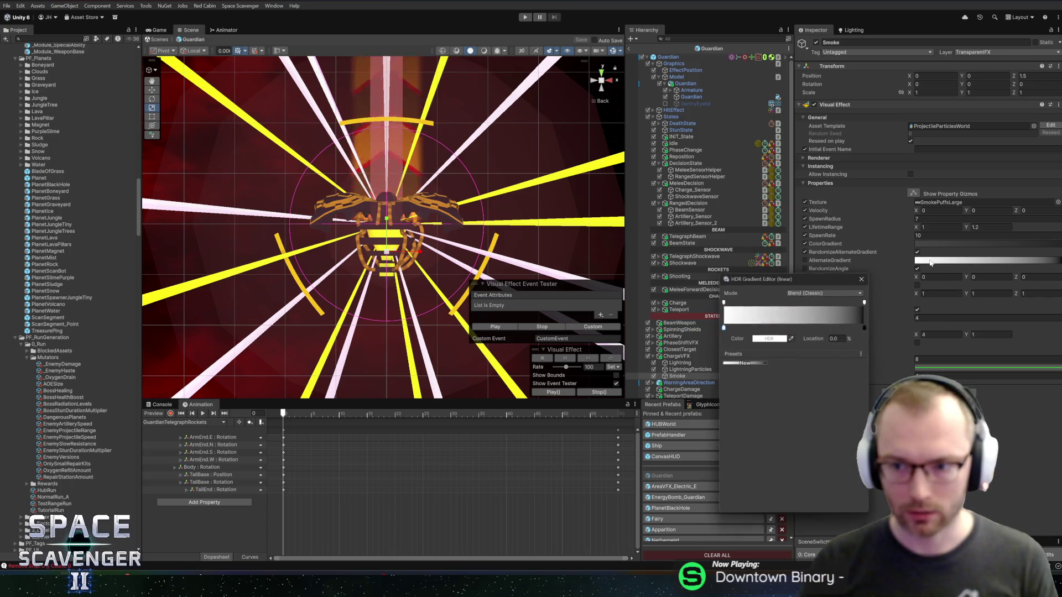
left_click(861, 280)
right_click(833, 247)
left_click(857, 265)
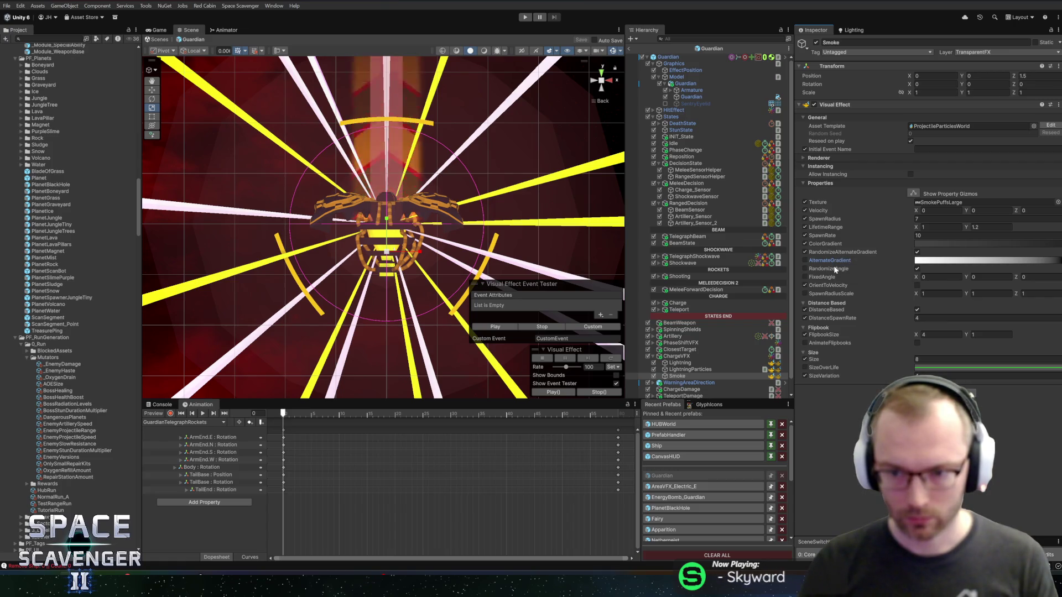
left_click(816, 267)
Paste the copied gradient into the gradient field and open Smoke's VFX graph.
right_click(824, 252)
left_click(921, 237)
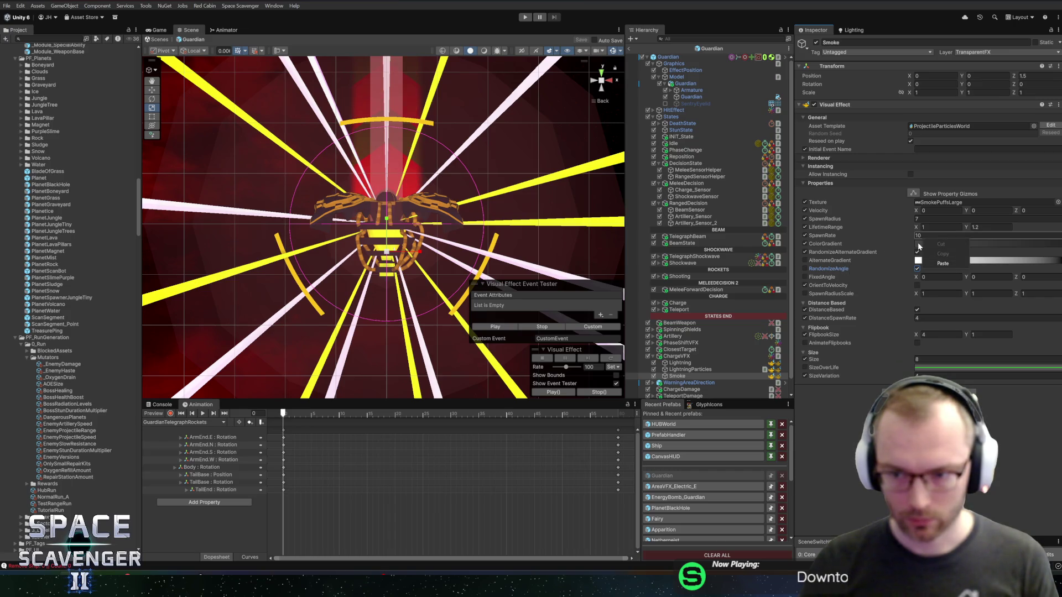
right_click(923, 244)
left_click(945, 271)
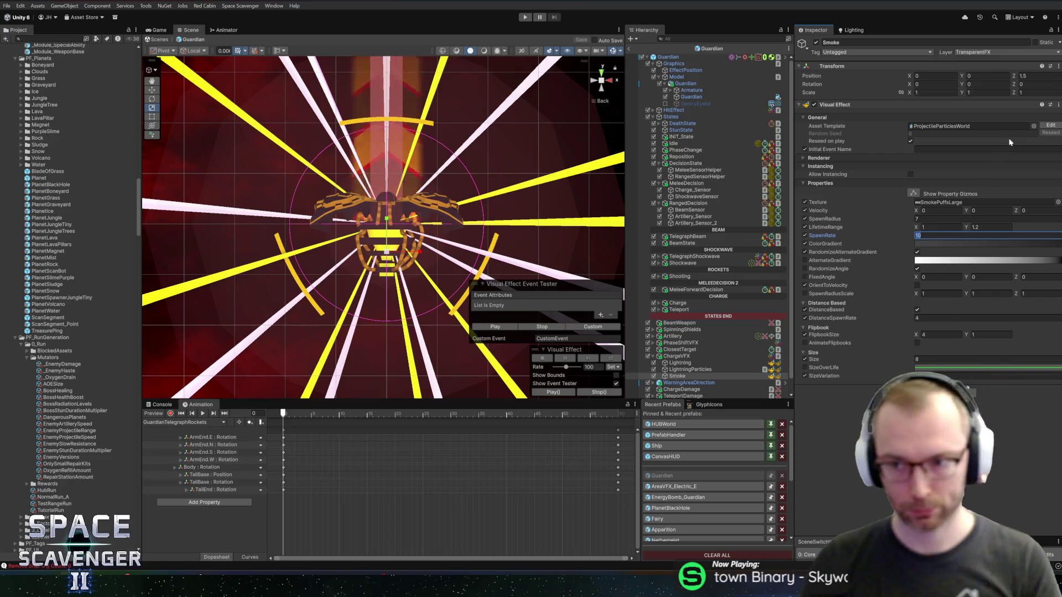
left_click(1053, 126)
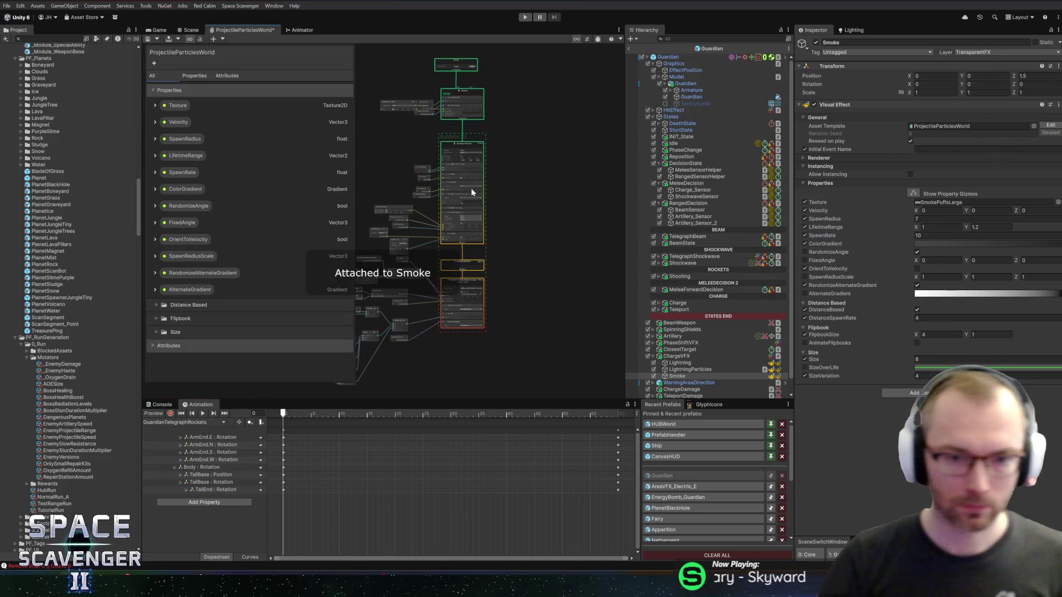
Inspect the ColorGradient property and bring the Lerp and Branch nodes into view.
scroll(469, 205, "up", 5)
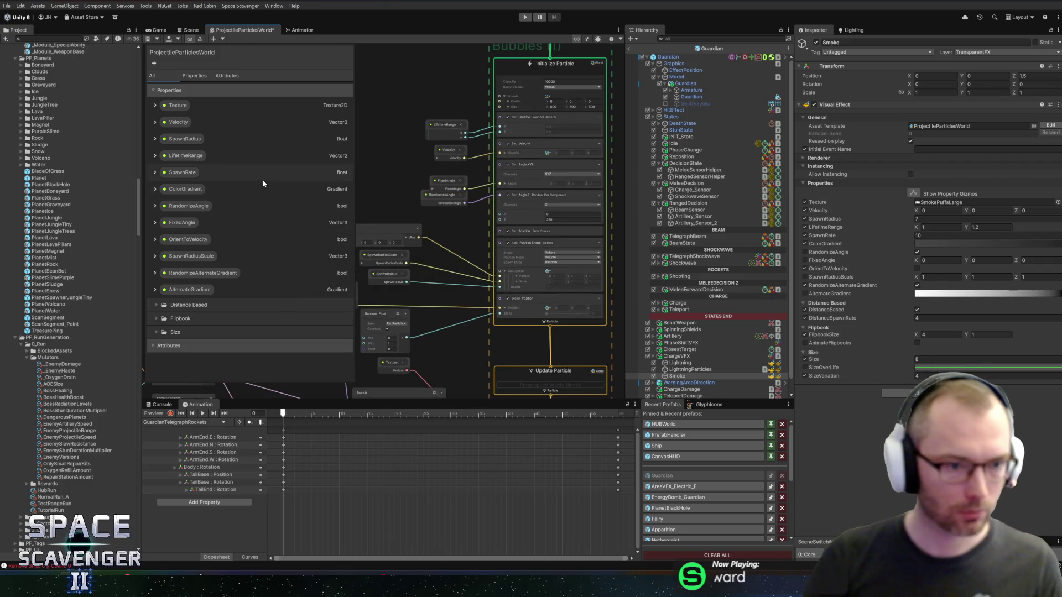
left_click(182, 188)
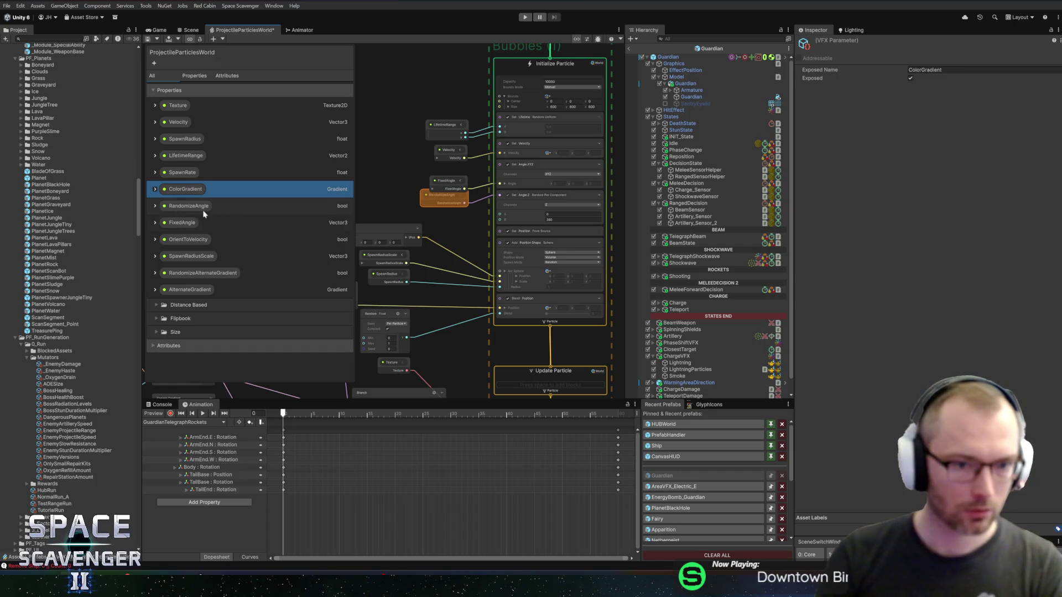
scroll(481, 291, "up", 3)
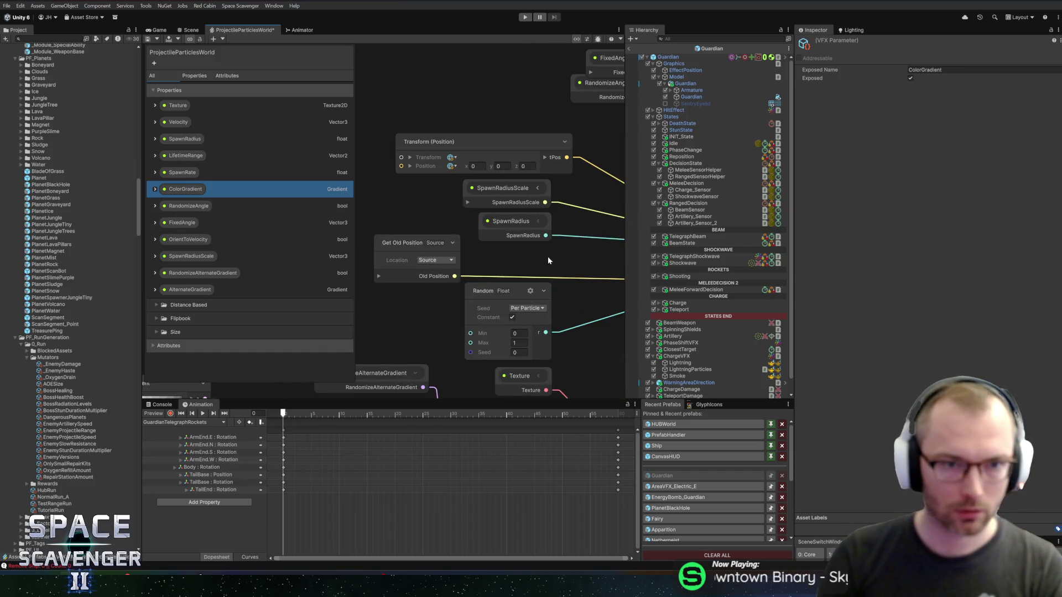
scroll(547, 260, "down", 5)
scroll(412, 235, "up", 3)
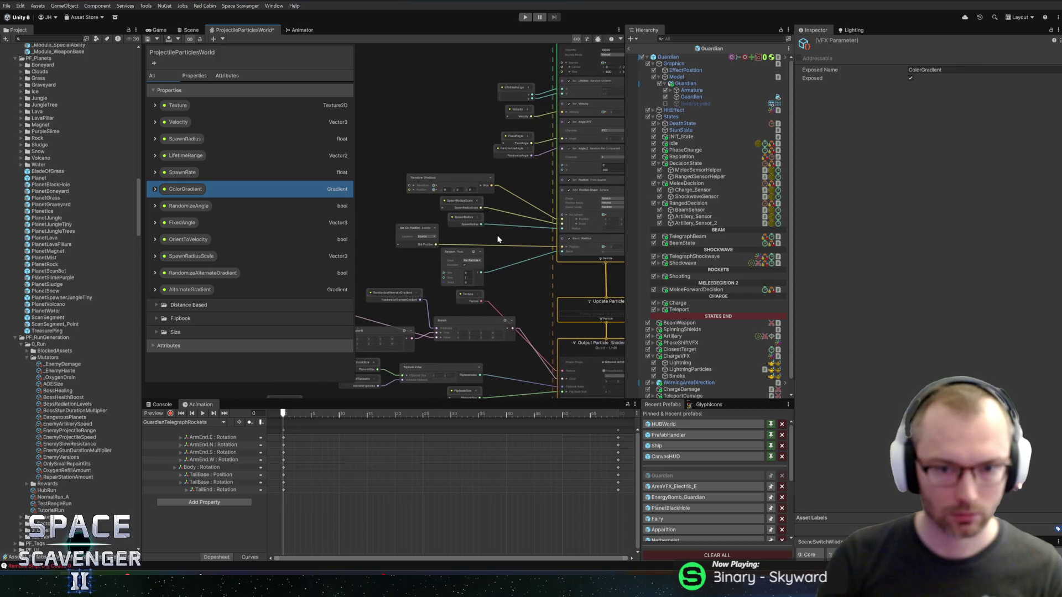
mouse_move(412, 231)
left_mouse_down()
mouse_move(490, 180)
mouse_move(655, 134)
left_mouse_up()
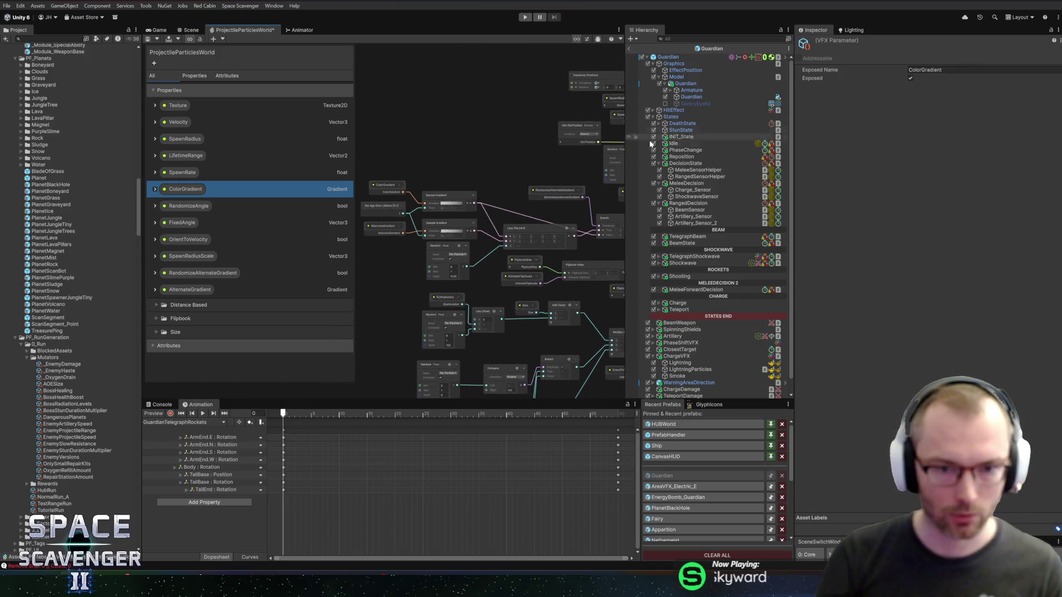
scroll(450, 204, "up", 5)
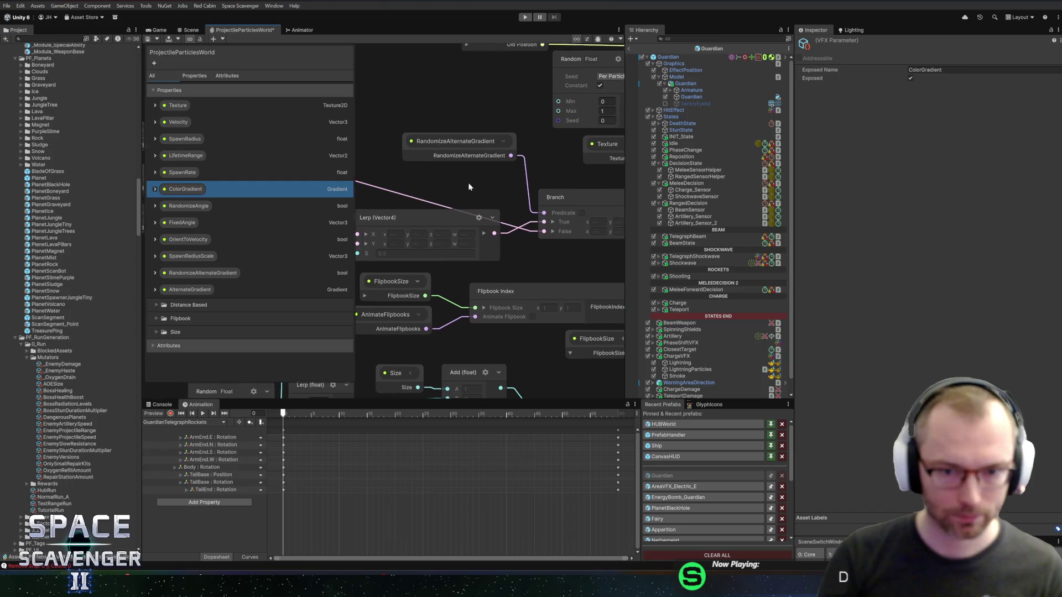
left_click_drag(496, 203, 443, 212)
scroll(603, 231, "down", 1)
Move the Branch node up and left, then frame the ColorGradient and Sample Gradient nodes.
left_click_drag(531, 211, 470, 197)
scroll(466, 199, "down", 1)
scroll(466, 198, "down", 2)
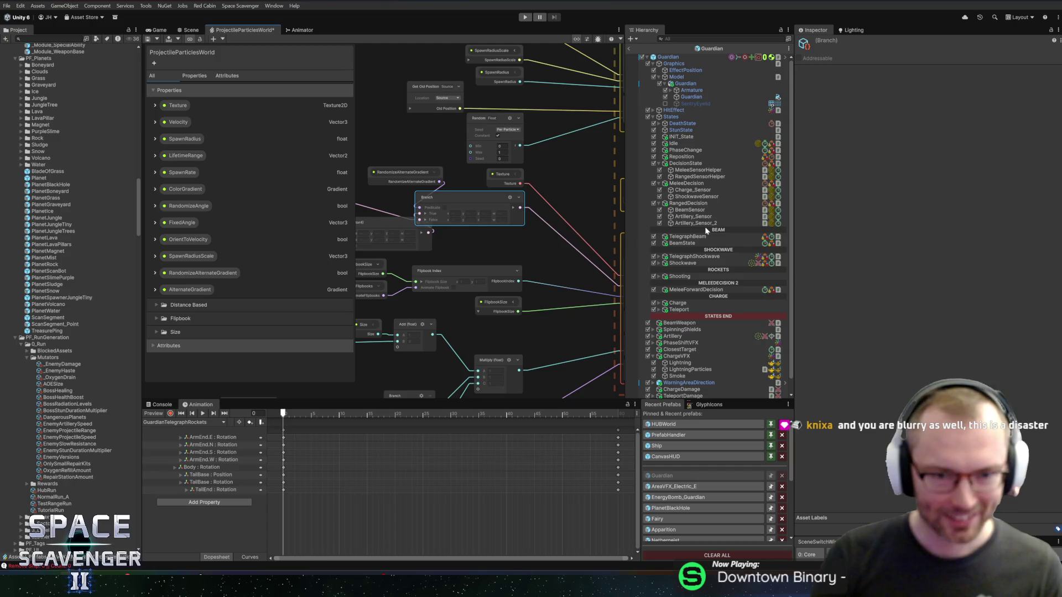
scroll(442, 154, "up", 2)
left_click_drag(443, 154, 694, 133)
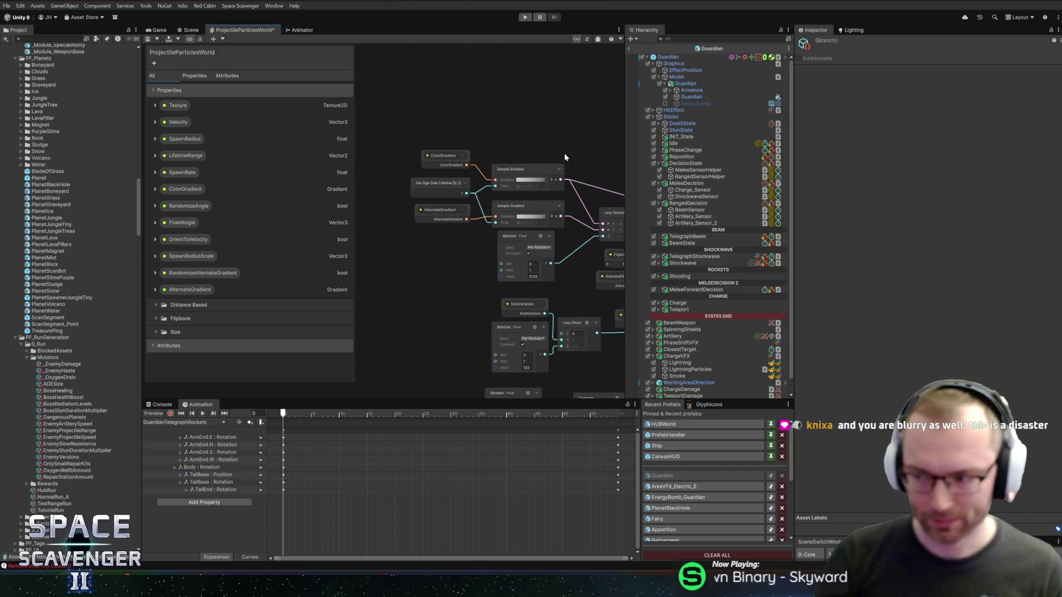
Shift the seven gradient-sampling nodes left and move RandomizeAlternateGradient and Lerp (Vector4) beside them.
left_click_drag(408, 146, 539, 268)
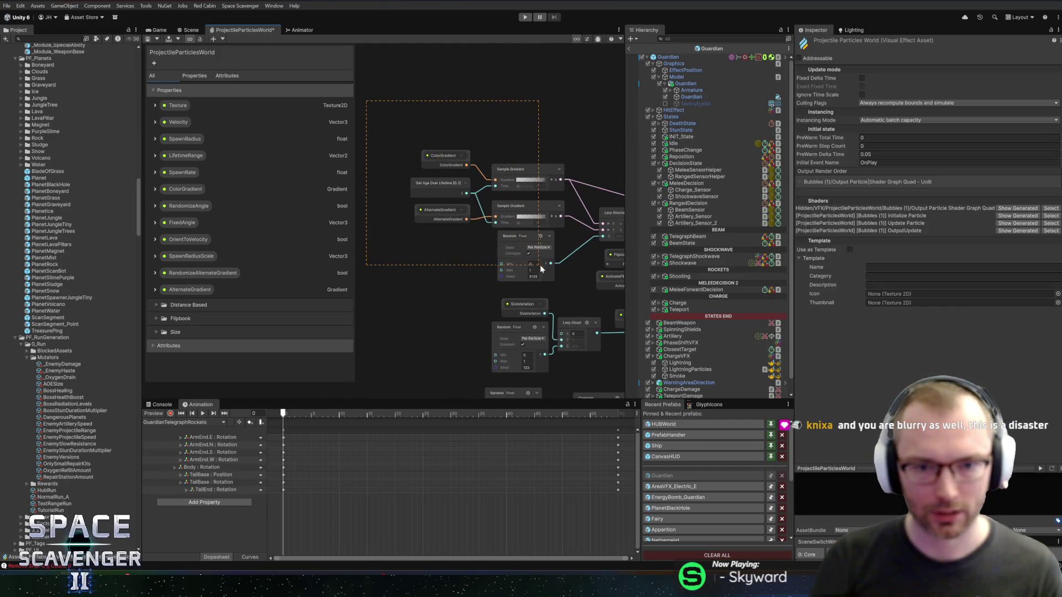
left_click_drag(605, 243, 607, 243)
mouse_move(531, 213)
left_mouse_down()
mouse_move(442, 202)
mouse_move(473, 175)
left_mouse_up()
left_click_drag(534, 155, 452, 167)
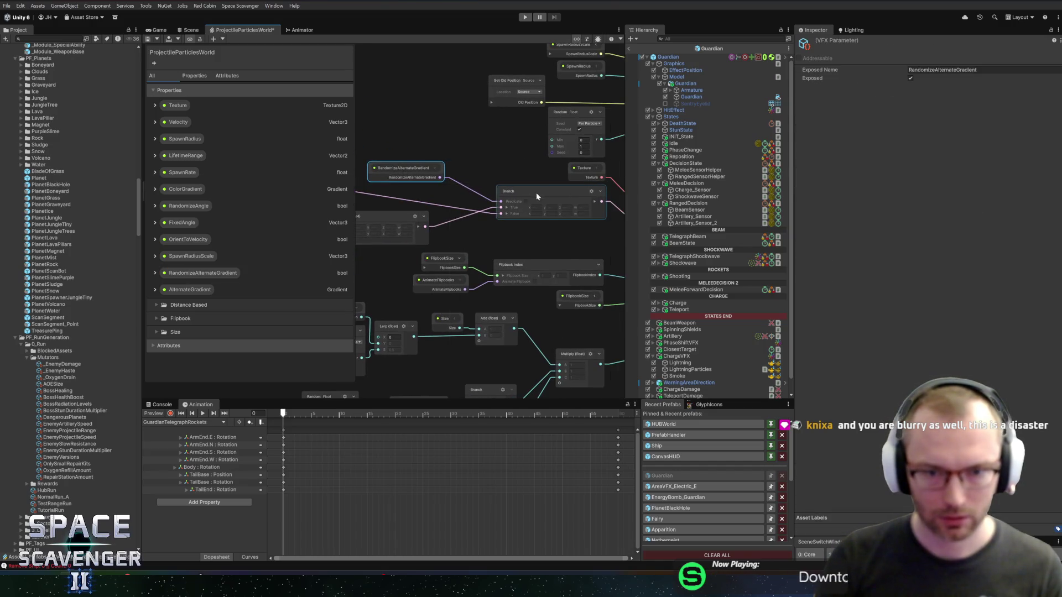
left_click_drag(449, 229, 469, 226)
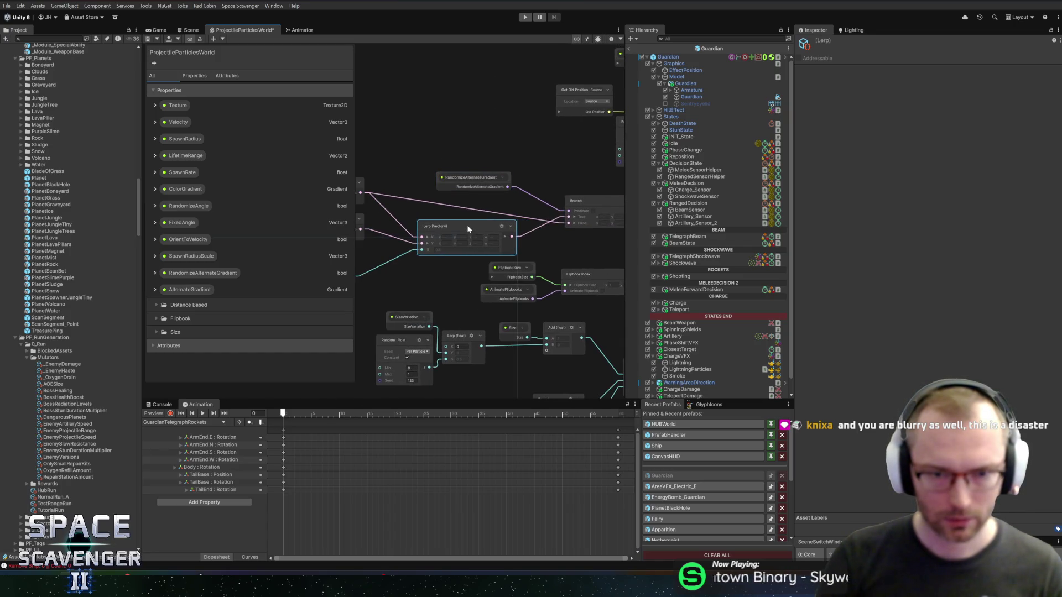
left_click_drag(468, 228, 469, 202)
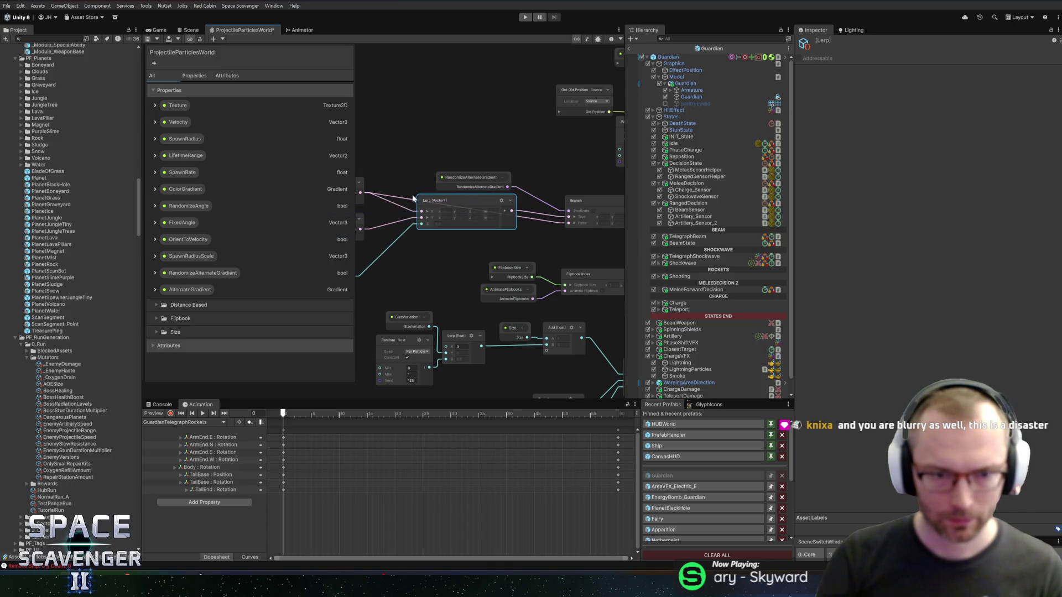
Realign the Lerp (Vector4), Branch and RandomizeAlternateGradient nodes into a tidy cluster.
mouse_move(410, 160)
left_mouse_down()
mouse_move(540, 148)
mouse_move(439, 153)
mouse_move(409, 167)
left_mouse_up()
left_click(529, 240)
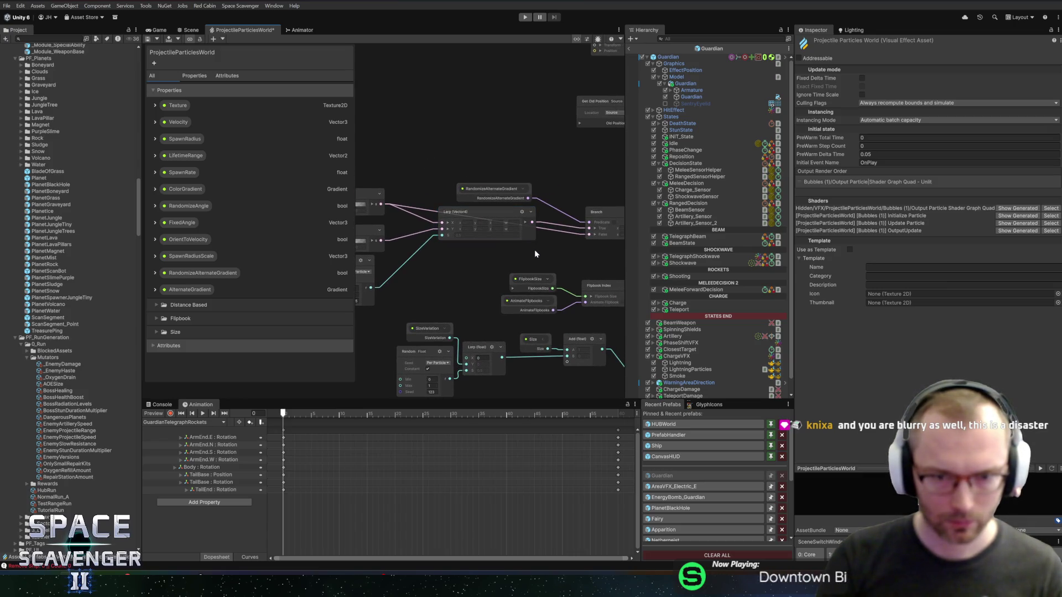
left_click_drag(606, 217, 520, 203)
mouse_move(404, 198)
left_mouse_down()
mouse_move(412, 232)
mouse_move(509, 221)
mouse_move(515, 263)
mouse_move(495, 225)
left_mouse_up()
left_click_drag(584, 238, 566, 218)
left_click_drag(484, 221, 489, 218)
scroll(506, 181, "down", 1)
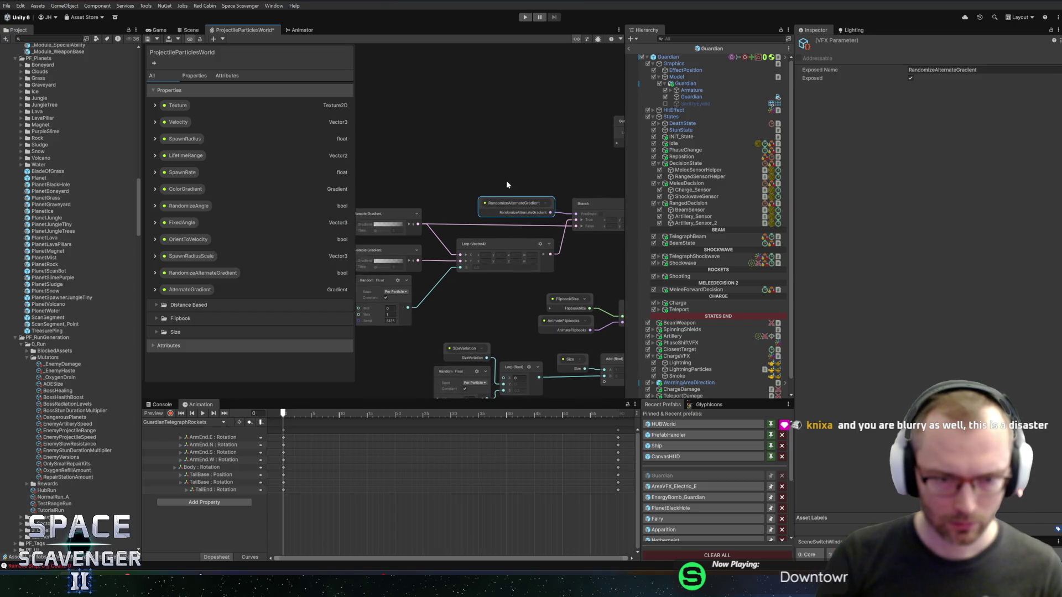
Marquee-select the nine gradient nodes and shift them left and down.
left_click(552, 174)
scroll(412, 171, "down", 3)
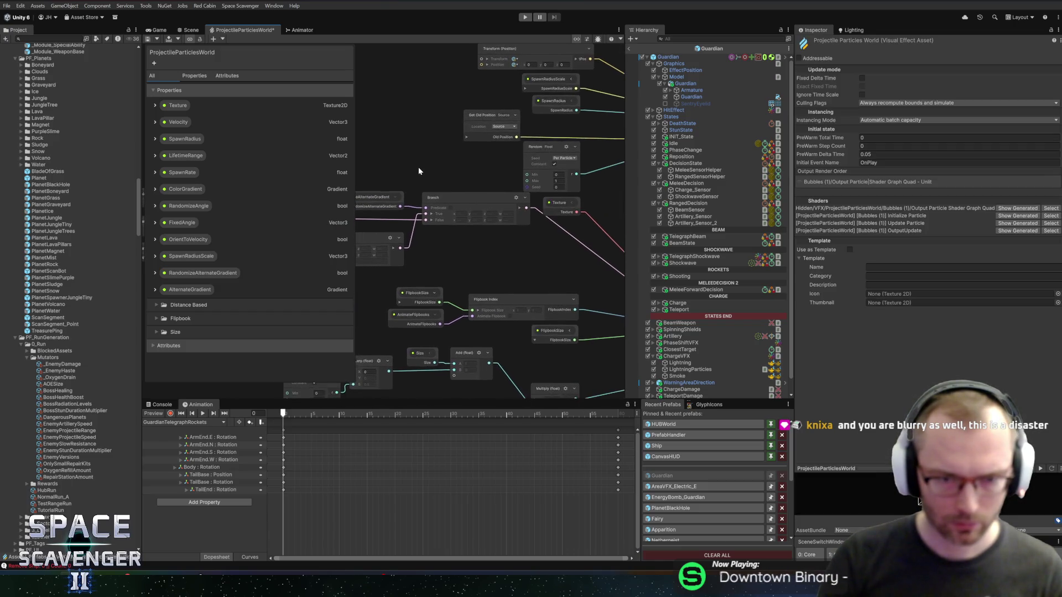
scroll(418, 167, "up", 2)
scroll(442, 161, "down", 4)
scroll(442, 166, "up", 2)
left_click_drag(402, 158, 573, 194)
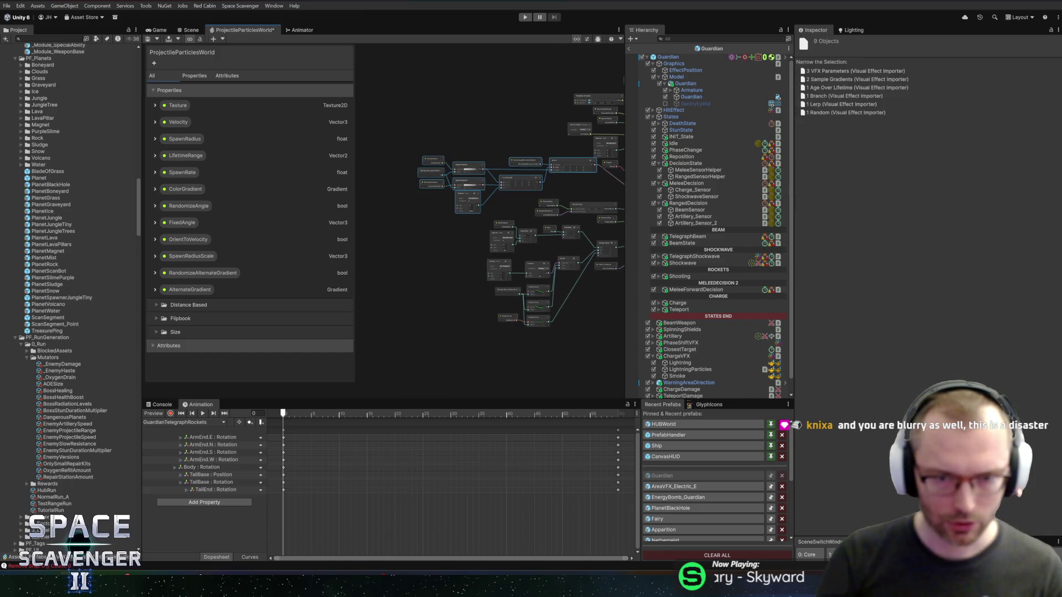
mouse_move(556, 157)
left_mouse_down()
mouse_move(540, 177)
mouse_move(527, 168)
left_mouse_up()
left_click(548, 163)
scroll(420, 164, "up", 5)
Save the ProjectileParticlesWorld graph and bring the Update and Output contexts into view.
key("ctrl+s")
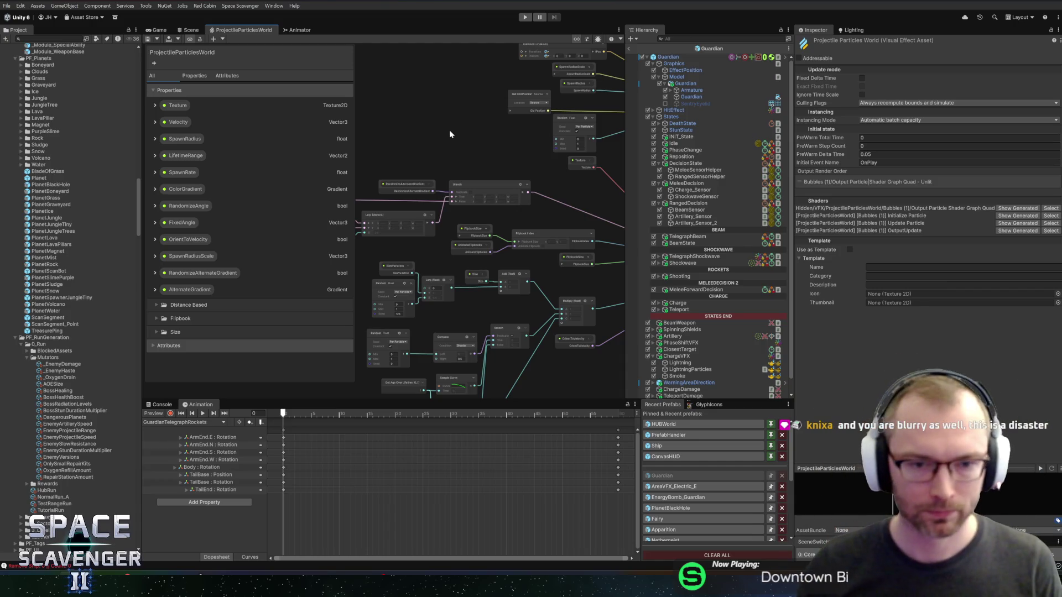
mouse_move(567, 208)
left_mouse_down()
mouse_move(401, 182)
mouse_move(576, 190)
left_mouse_up()
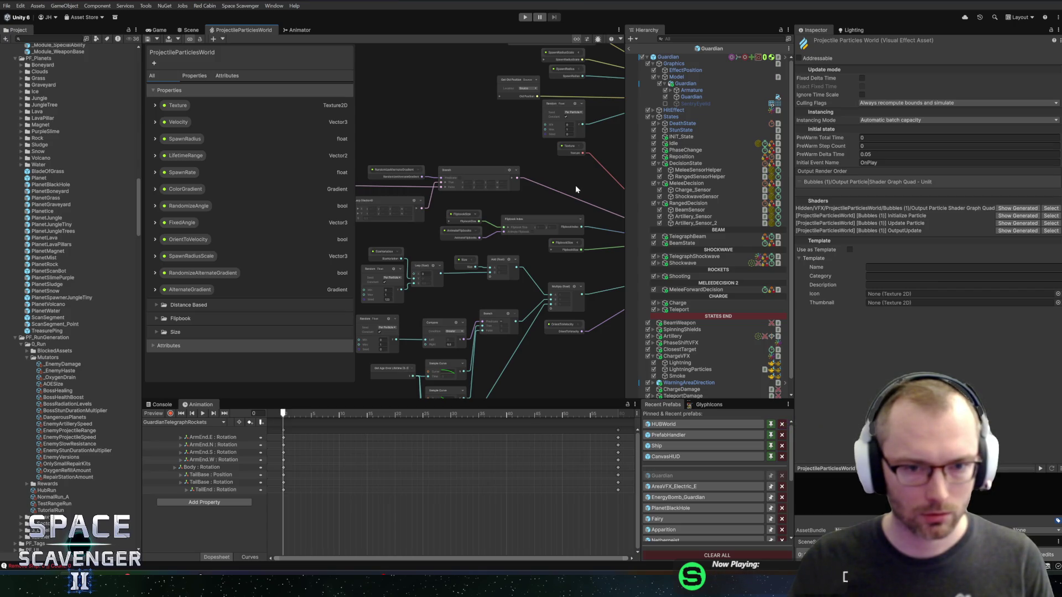
scroll(463, 134, "up", 5)
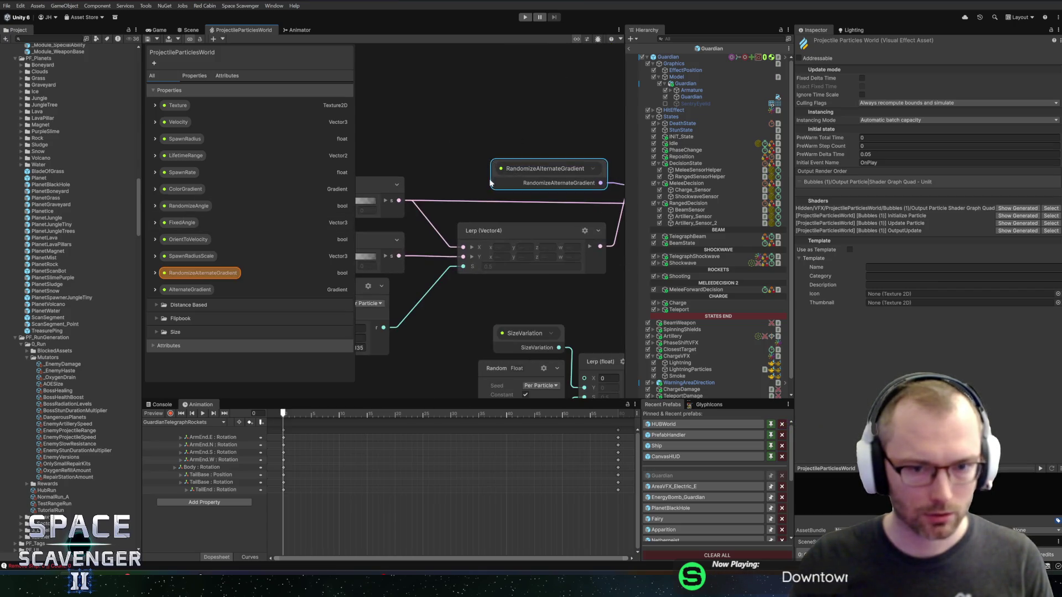
Inspect the AlternateGradient blackboard property, then go back to the Scene view showing the Guardian.
scroll(434, 267, "up", 2)
left_click_drag(434, 267, 489, 257)
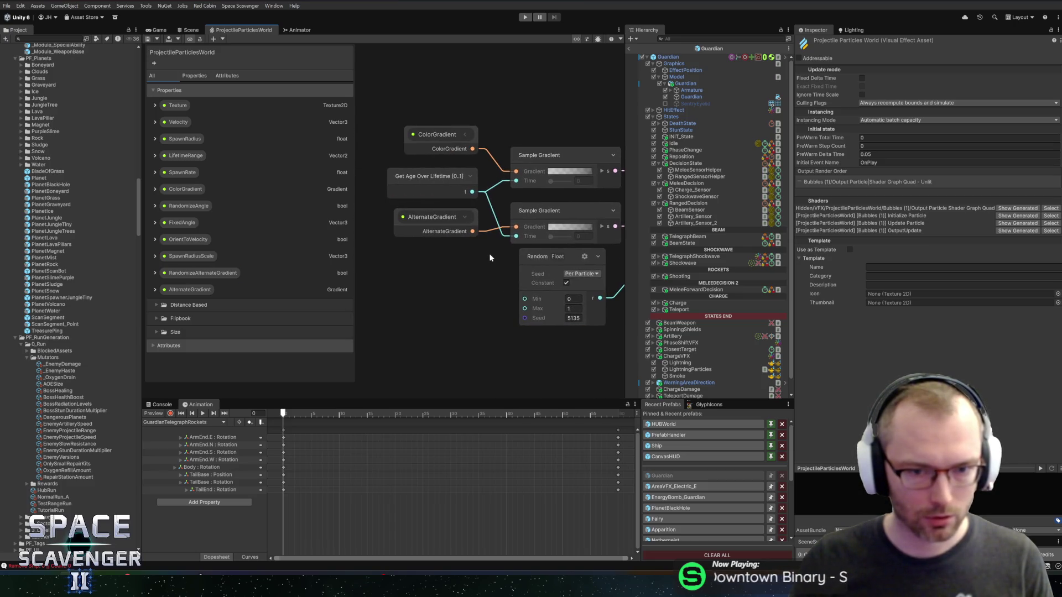
left_click(166, 293)
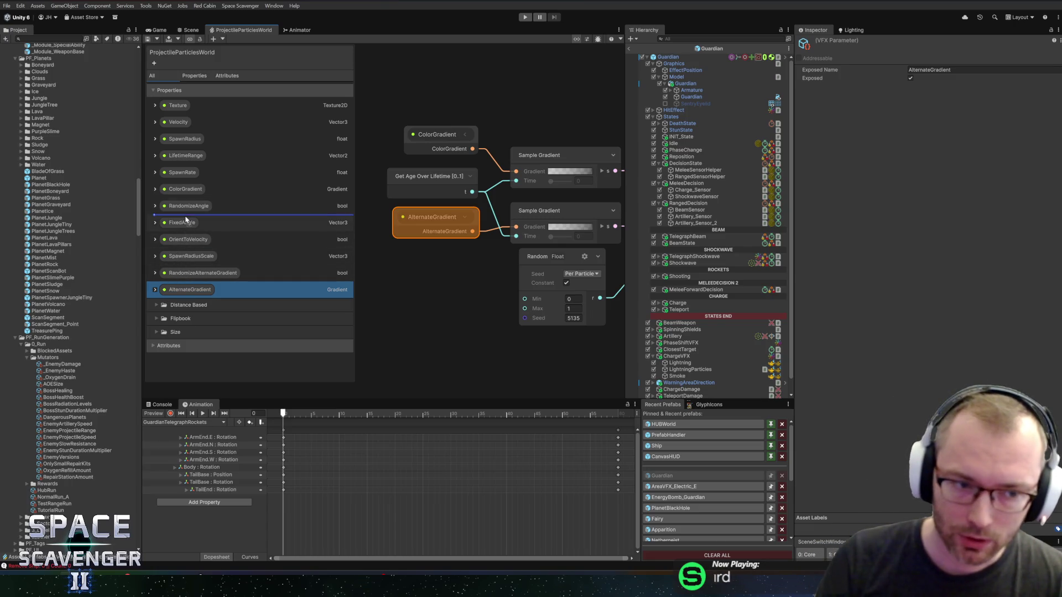
left_click(287, 180)
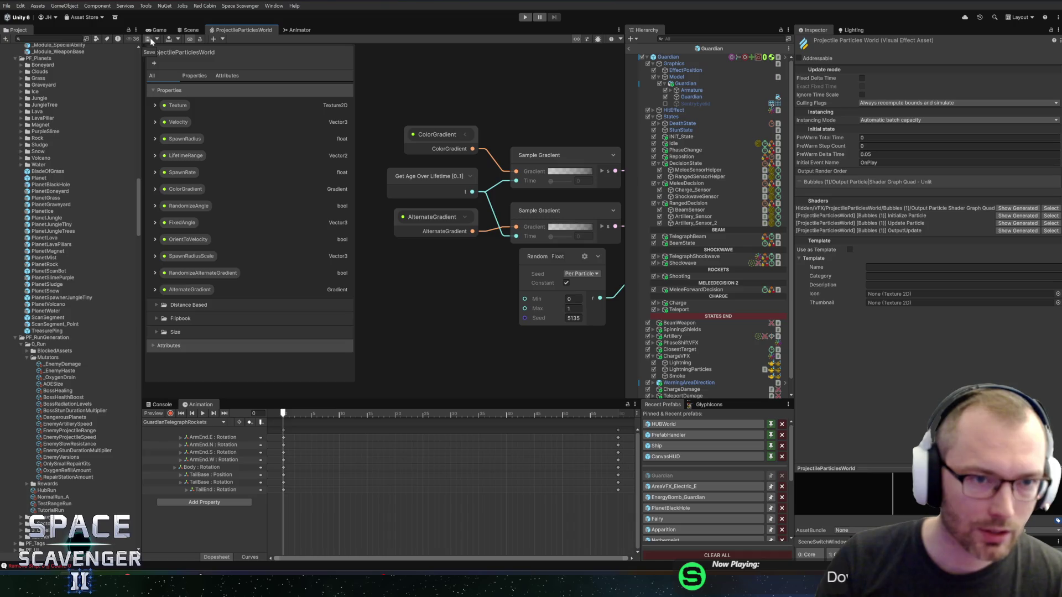
left_click(191, 32)
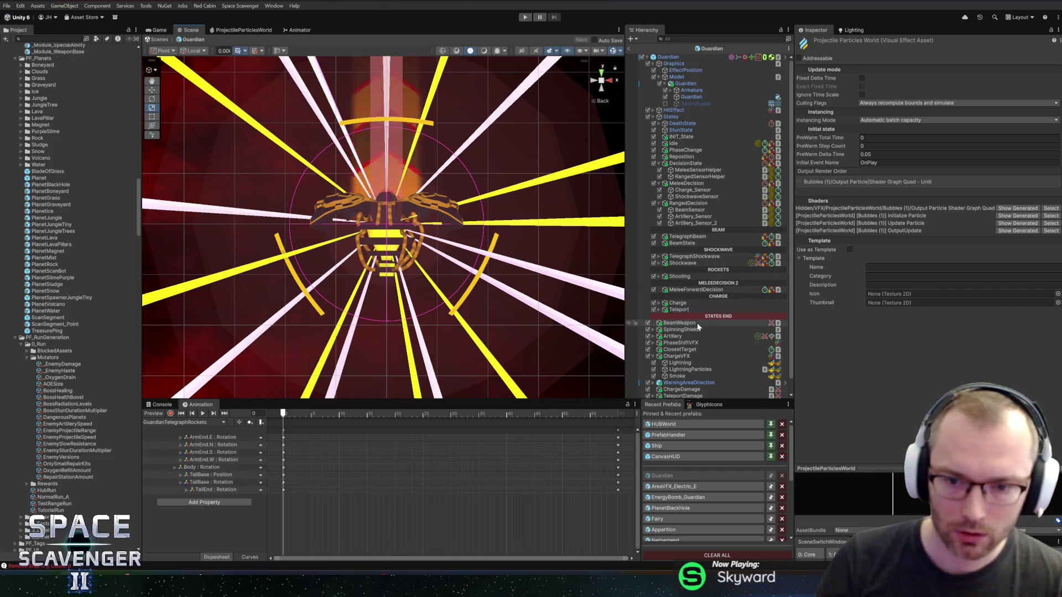
Check the Smoke object's ColorGradient and AlternateGradient fields, then reopen the ProjectileParticlesWorld graph.
left_click(677, 376)
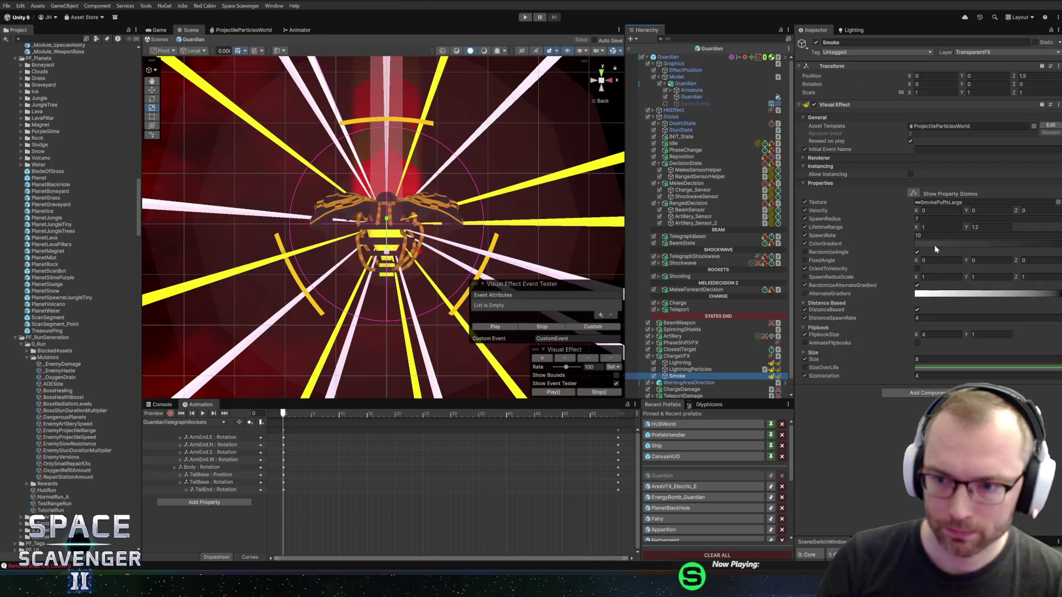
right_click(948, 248)
left_click(921, 296)
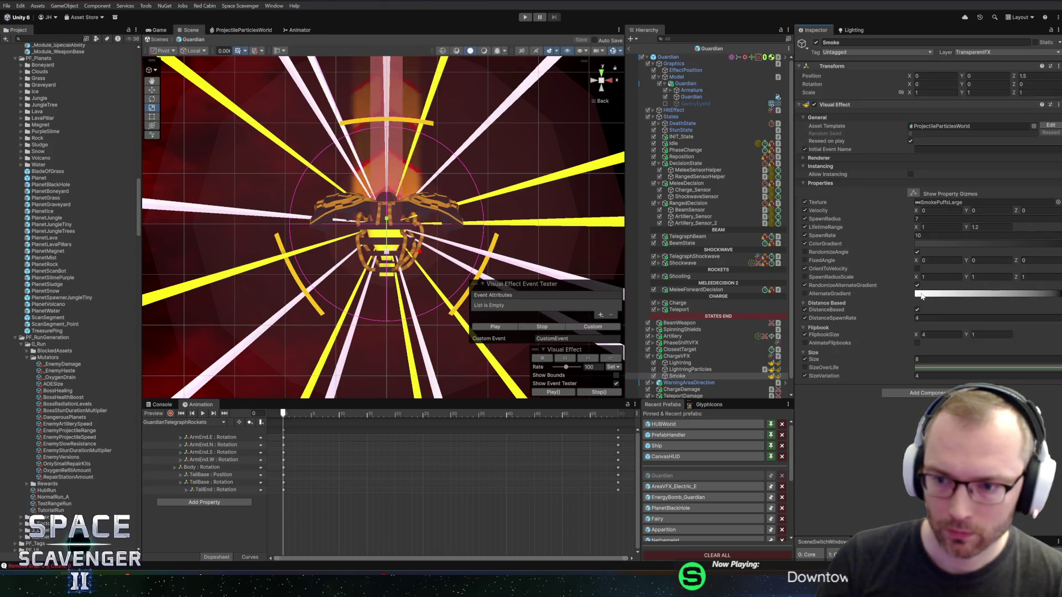
right_click(961, 292)
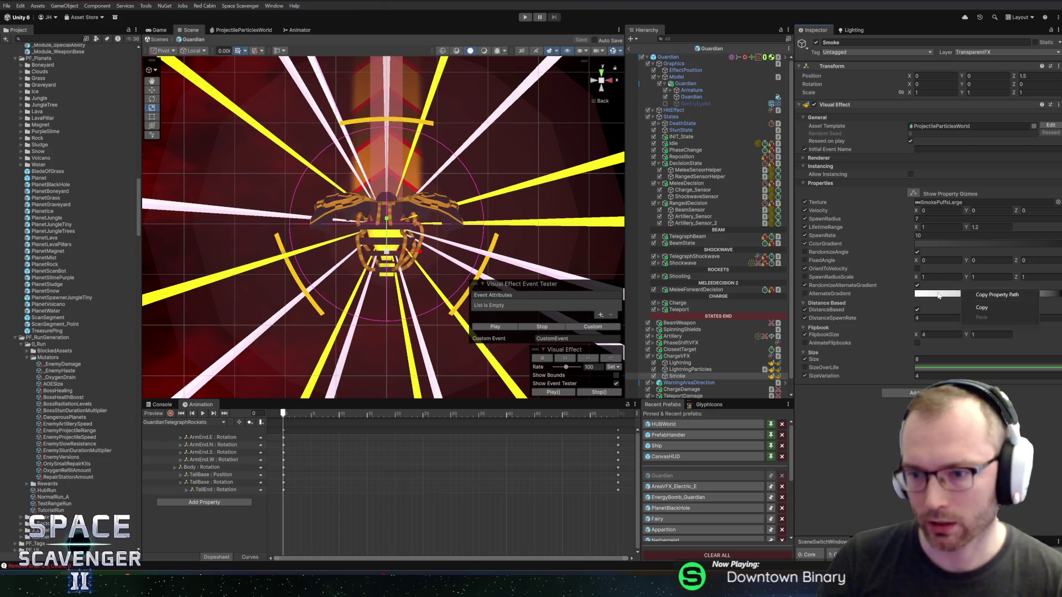
key("Escape")
left_click(243, 30)
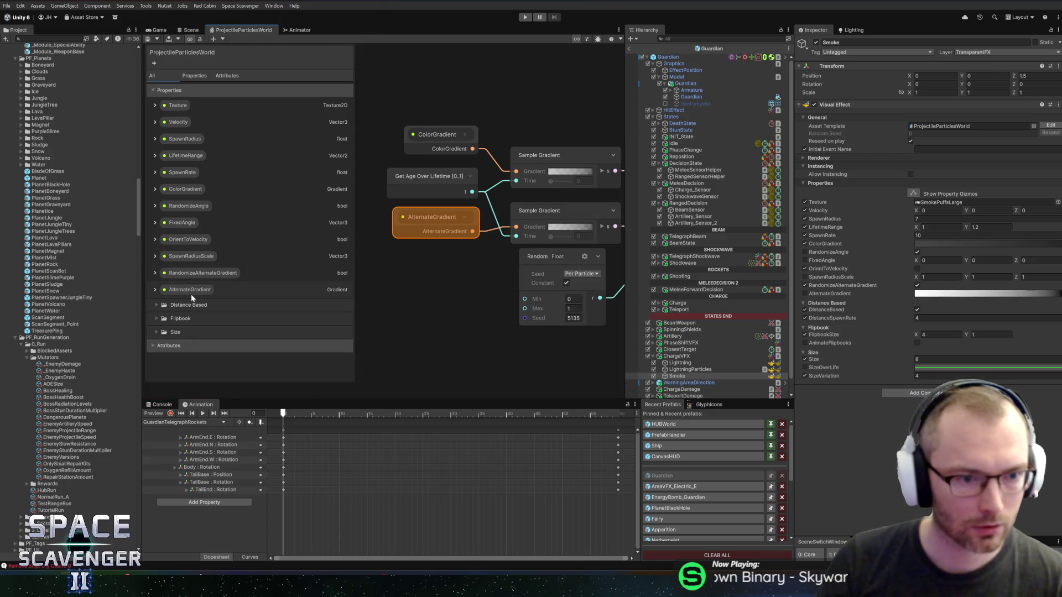
Delete the existing AlternateGradient property from the blackboard.
left_click(191, 295)
key("Delete")
left_click(551, 298)
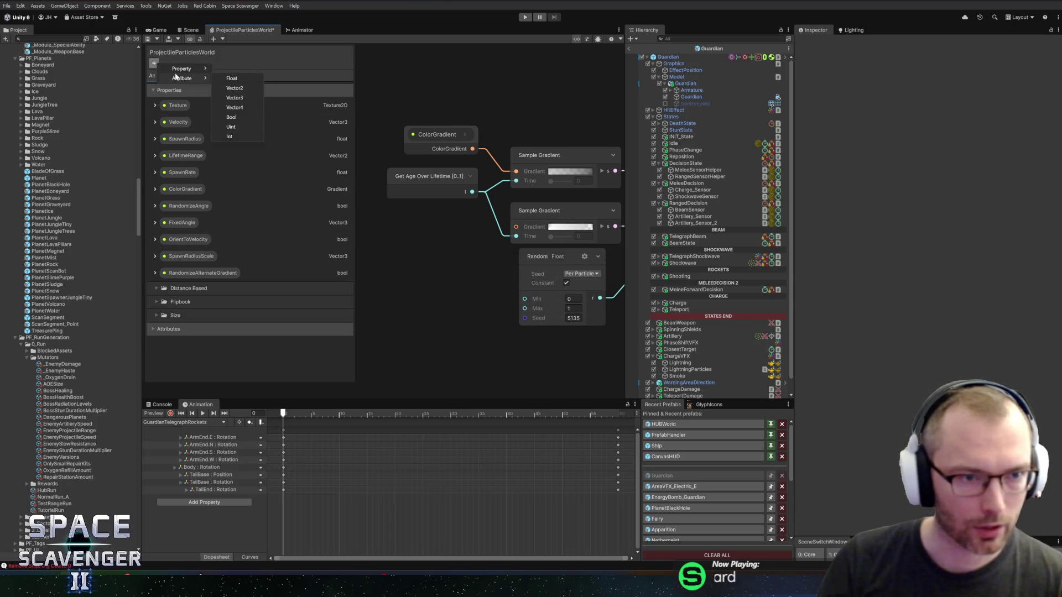
Create a new Gradient property named AlternateGradient, place it in the graph, and save.
mouse_move(194, 73)
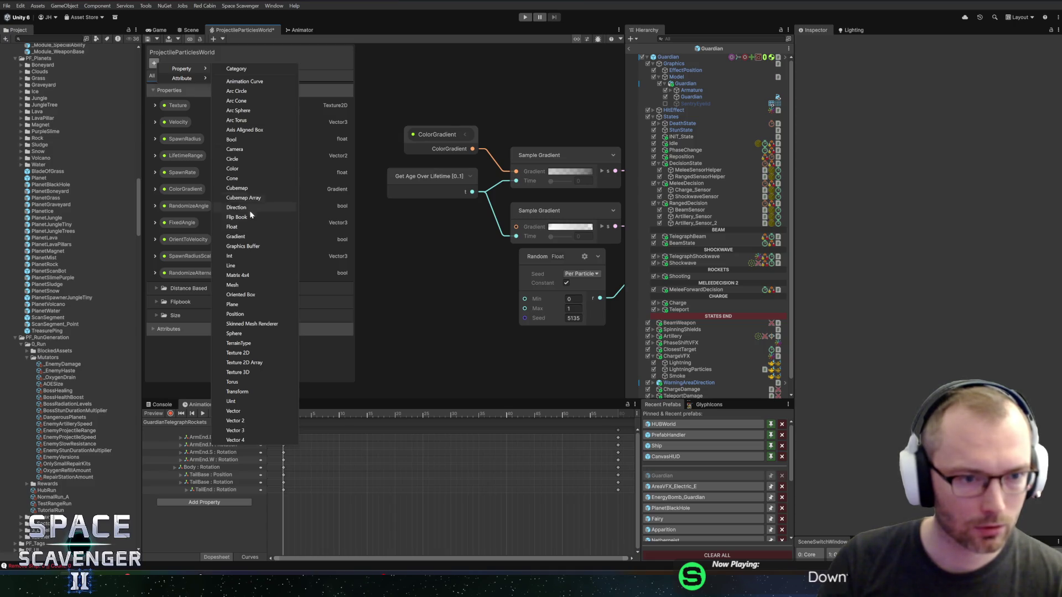
left_click(238, 236)
type("A")
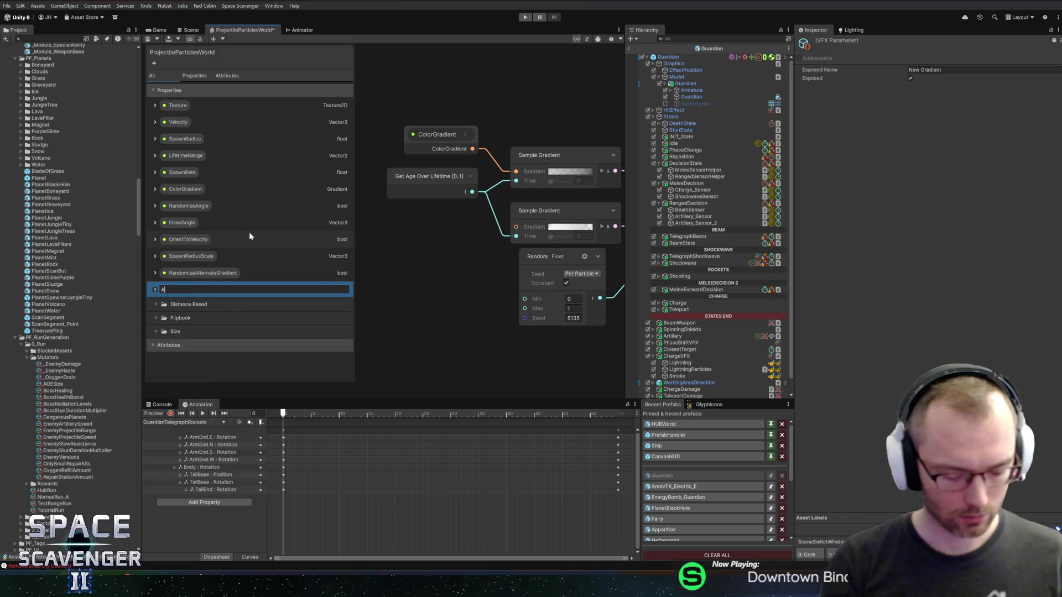
type("lternateGradient")
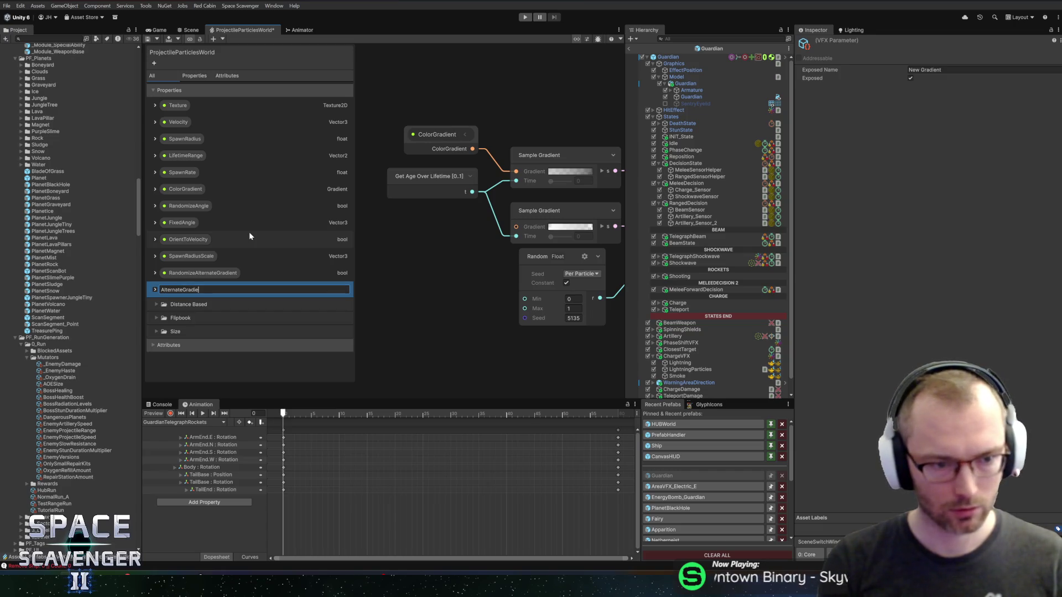
key("Return")
left_click_drag(180, 289, 417, 233)
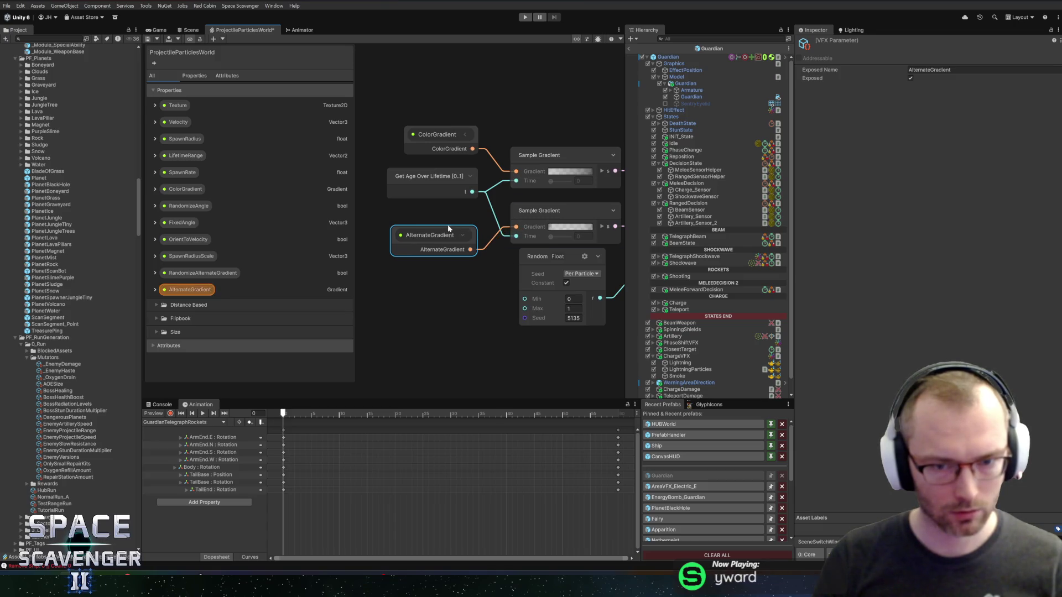
left_click(148, 39)
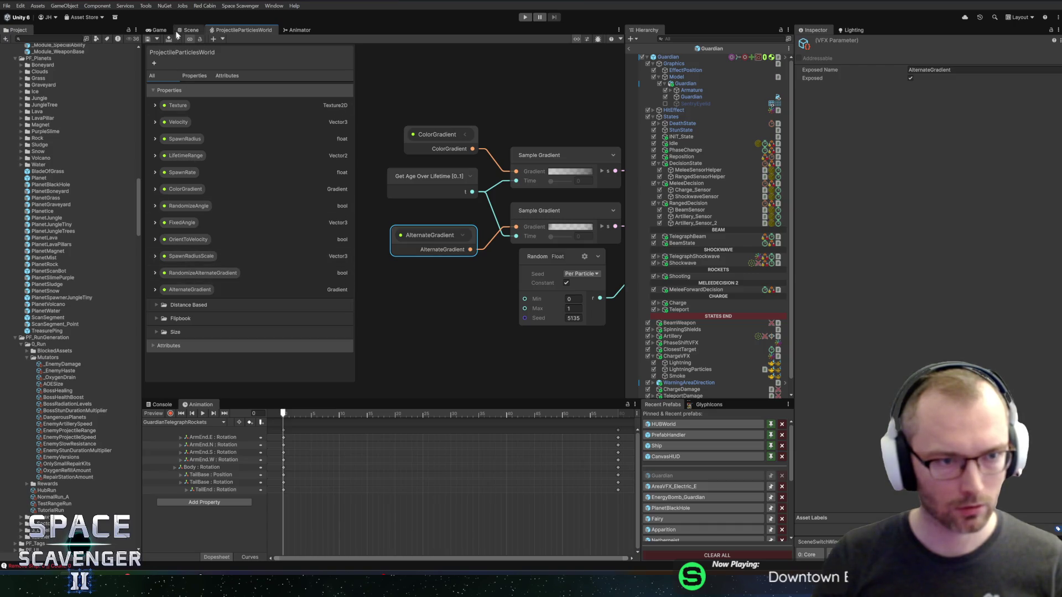
left_click(186, 30)
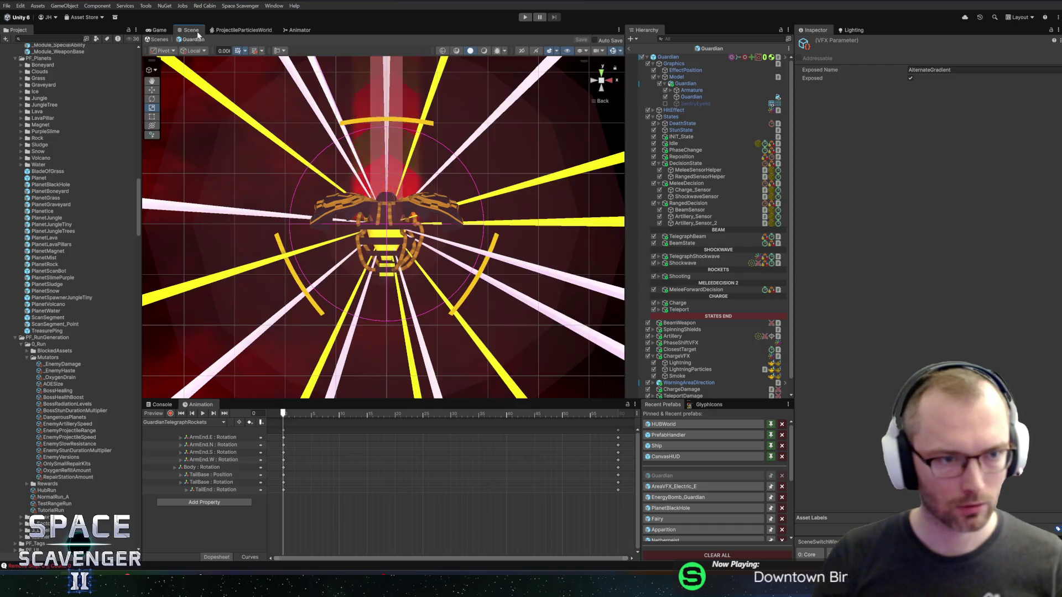
Add a transparency key midway along the Smoke effect's AlternateGradient.
left_click(679, 376)
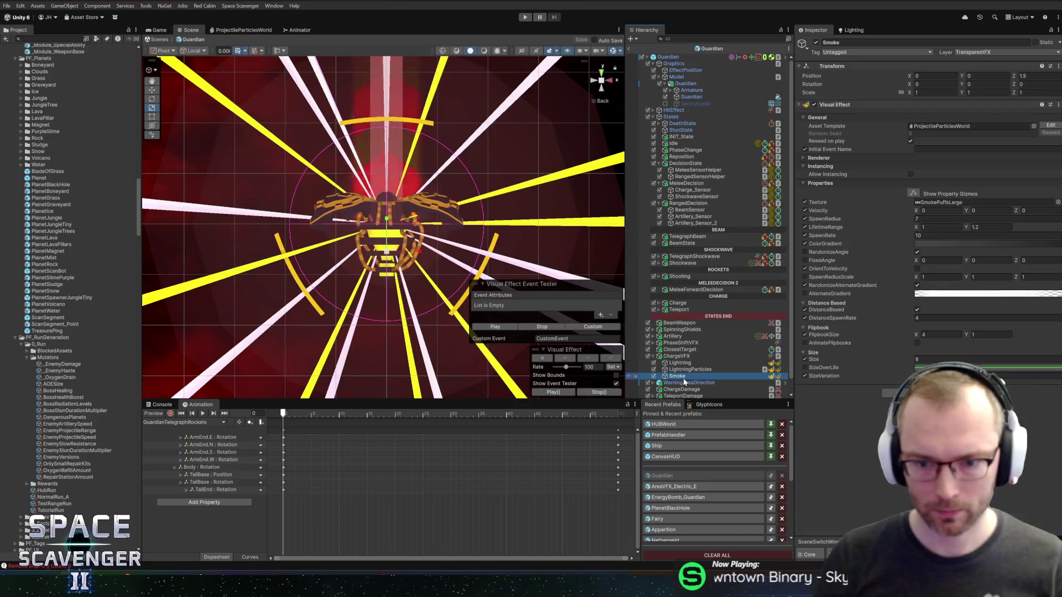
left_click(934, 293)
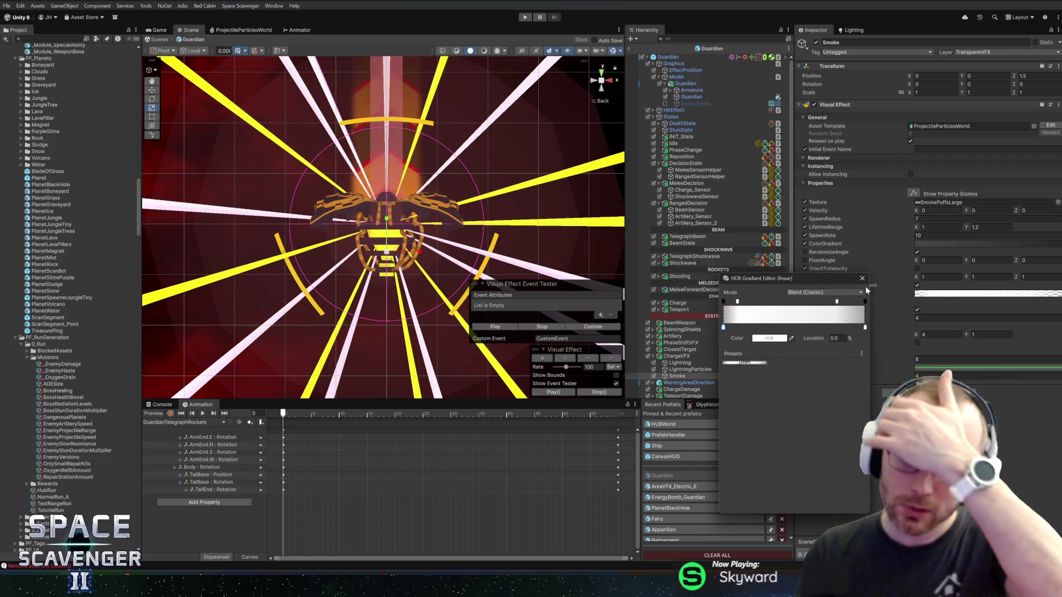
left_click(802, 301)
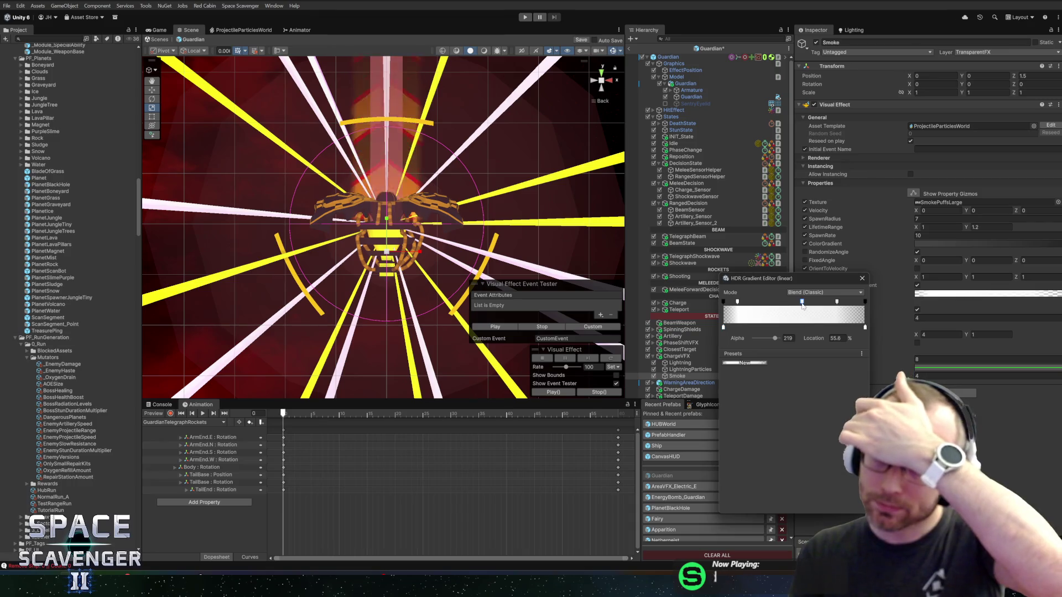
left_click(862, 278)
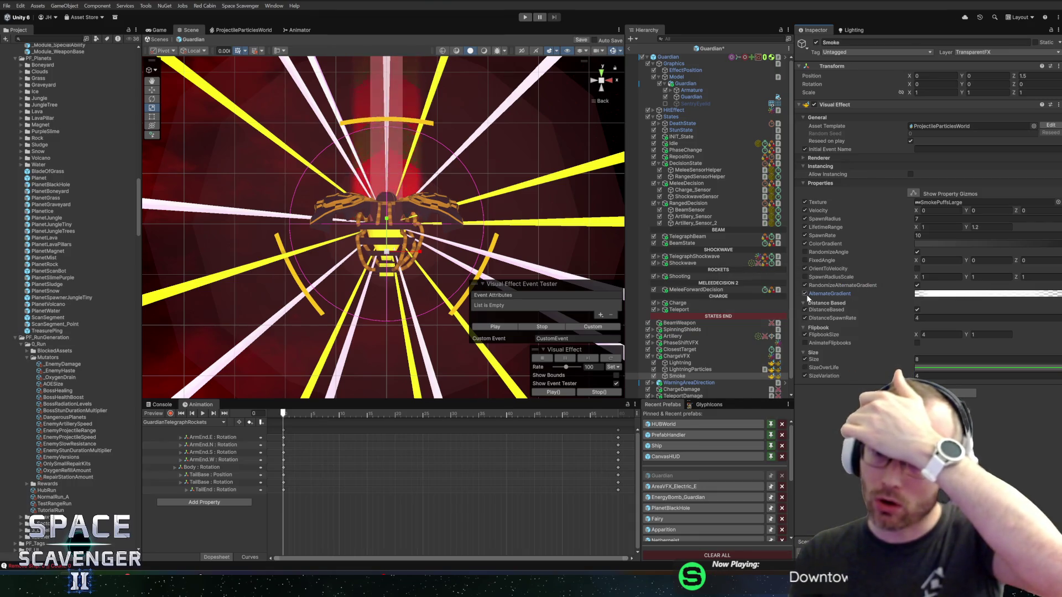
Turn off the Smoke AlternateGradient override and select RandomizeAlternateGradient in the graph.
right_click(929, 298)
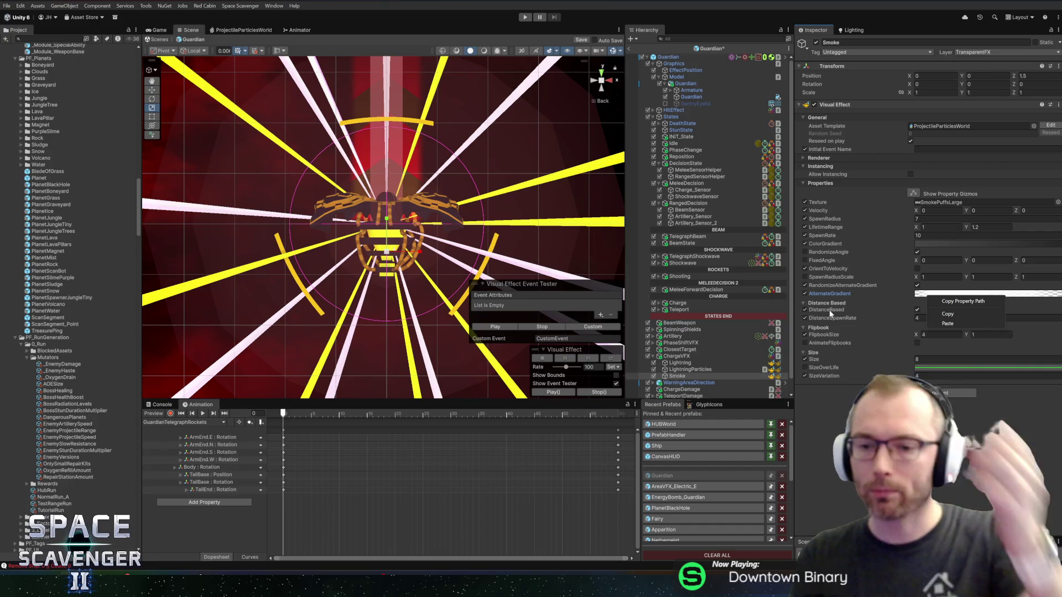
left_click(805, 294)
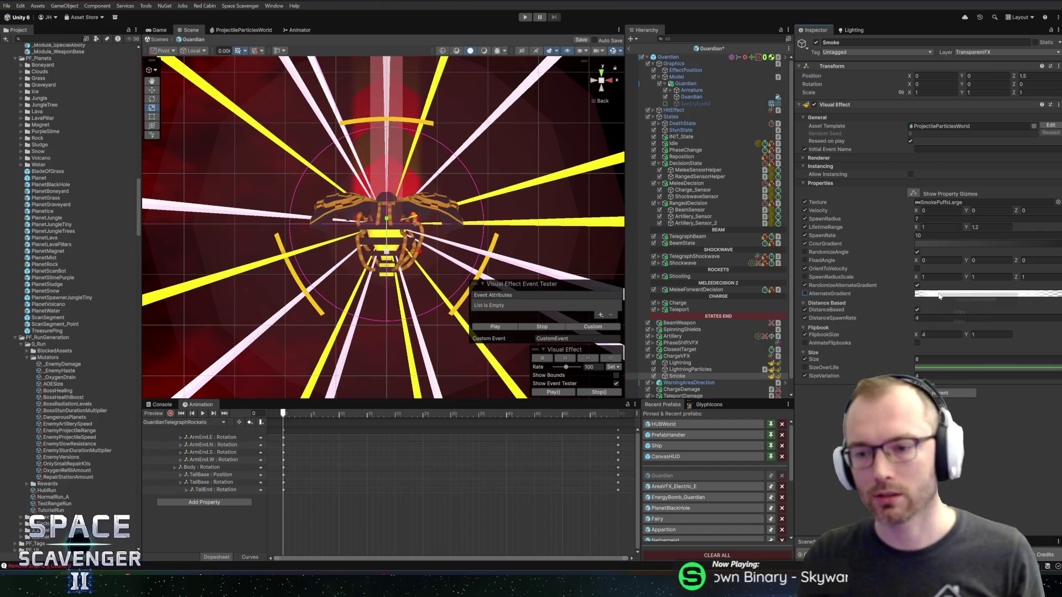
right_click(938, 297)
left_click(804, 294)
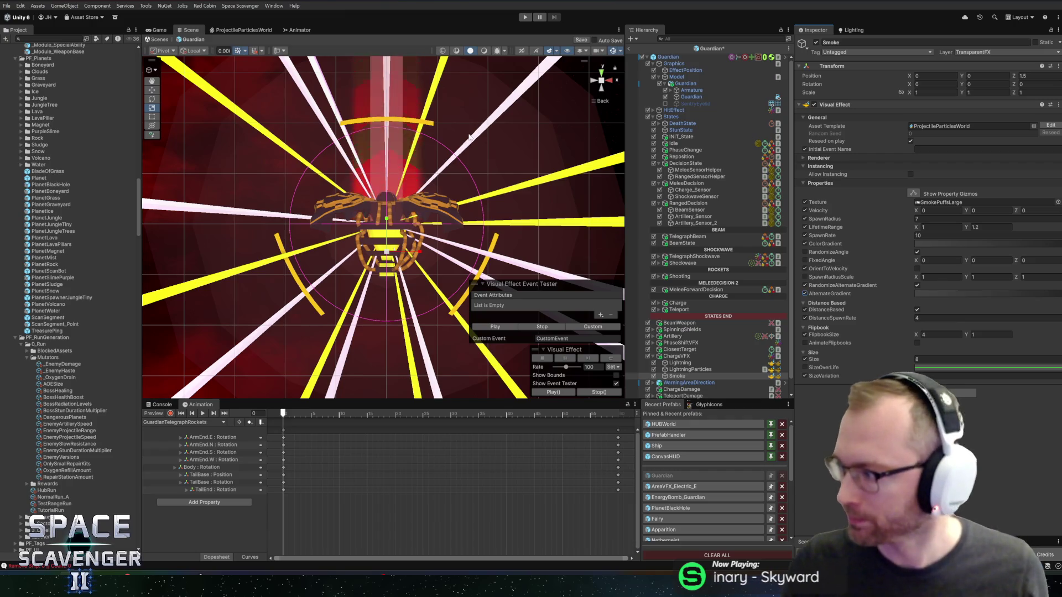
left_click(252, 30)
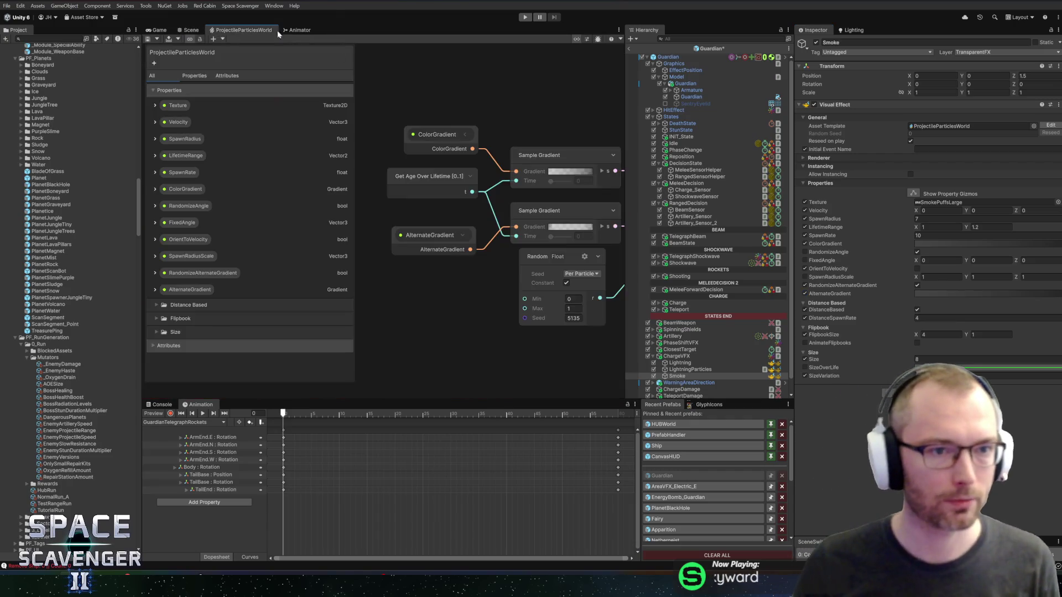
left_click(202, 275)
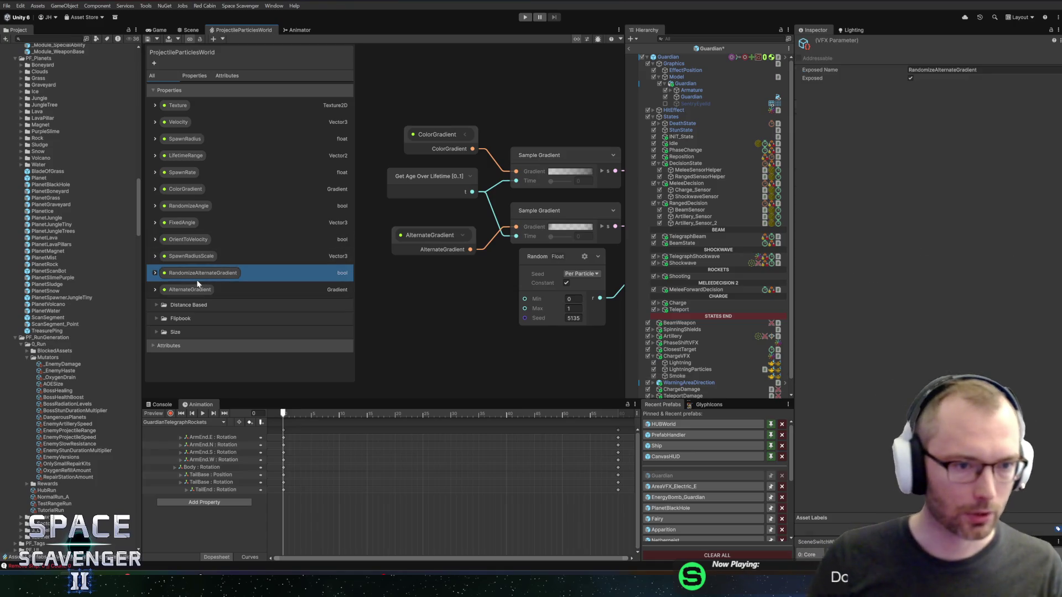
Drag RandomizeAlternateGradient and AlternateGradient directly under ColorGradient in the blackboard.
left_click_drag(187, 203, 198, 219)
left_click(185, 288)
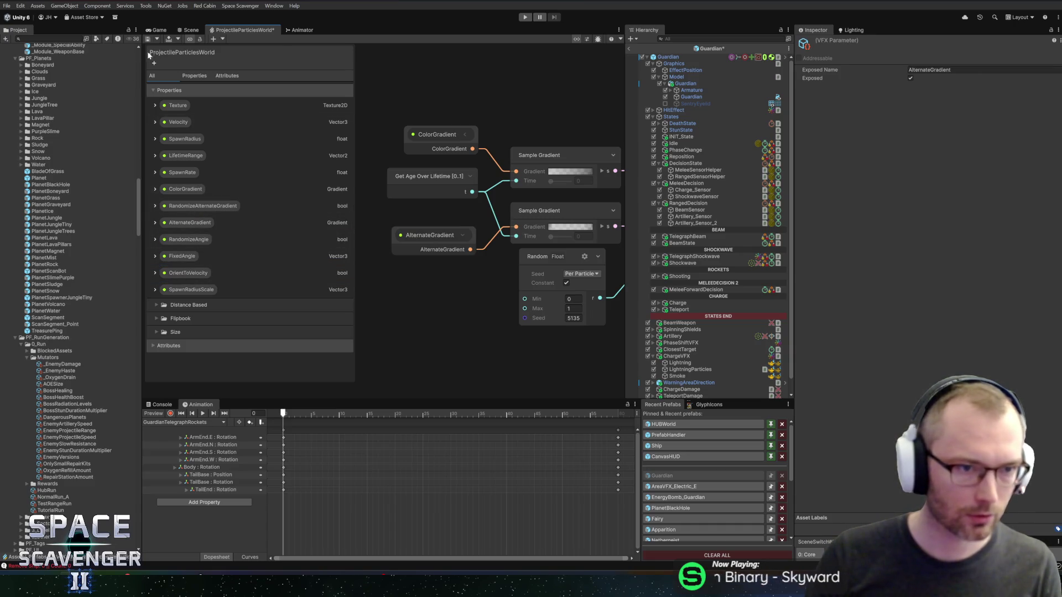
left_click(191, 30)
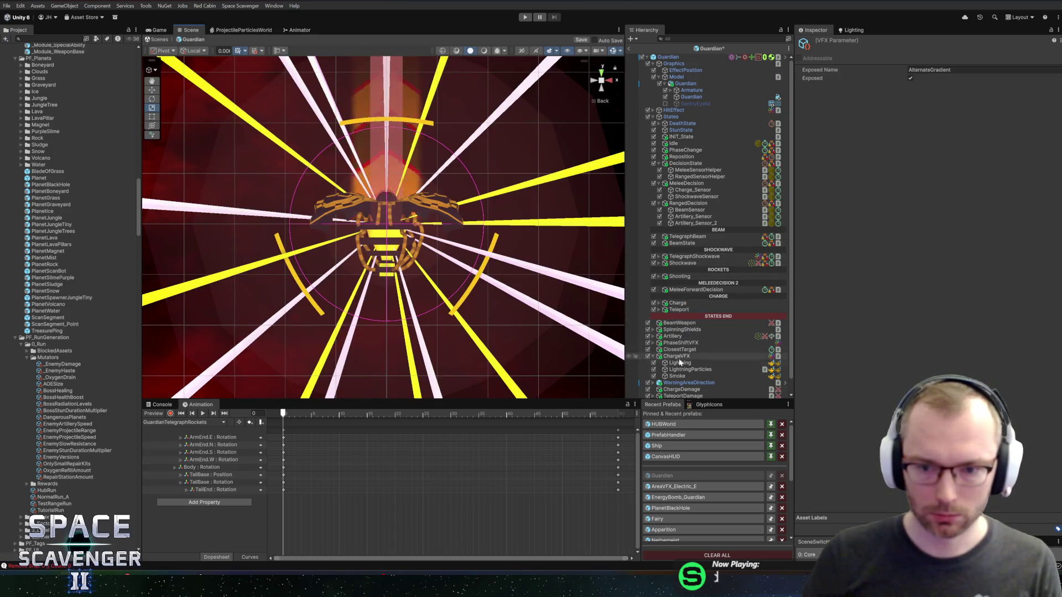
Set the Smoke AlternateGradient key colour to H 43, S 16, V 12 and enter Play mode.
left_click(681, 376)
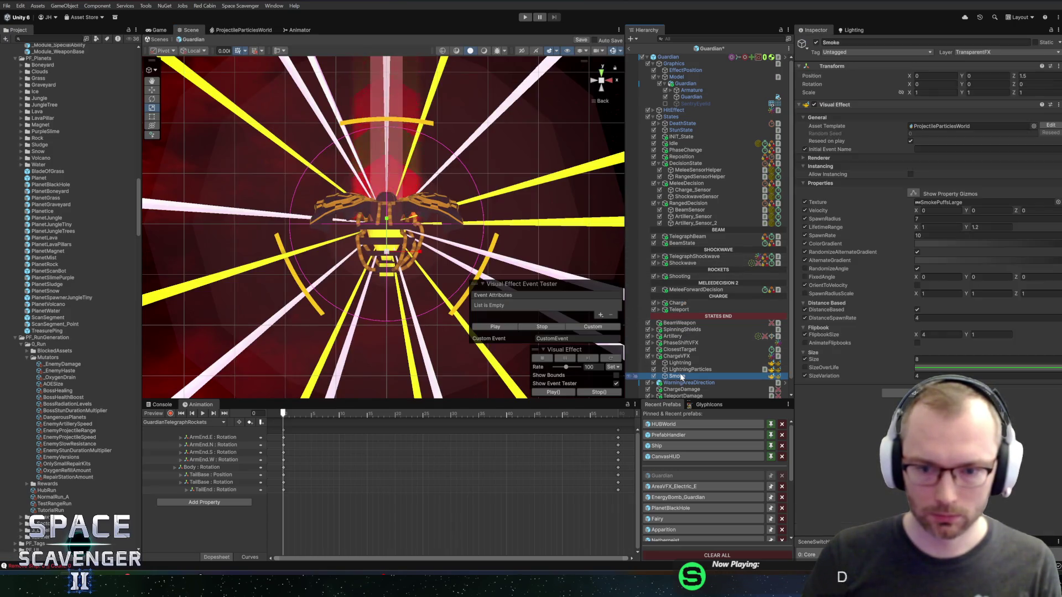
left_click(934, 259)
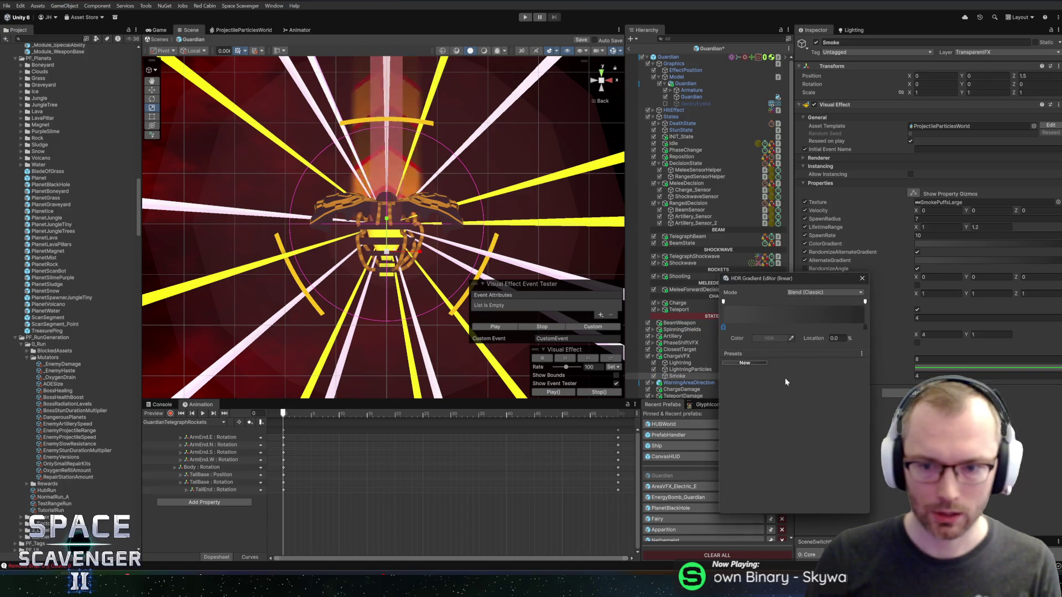
left_click(770, 338)
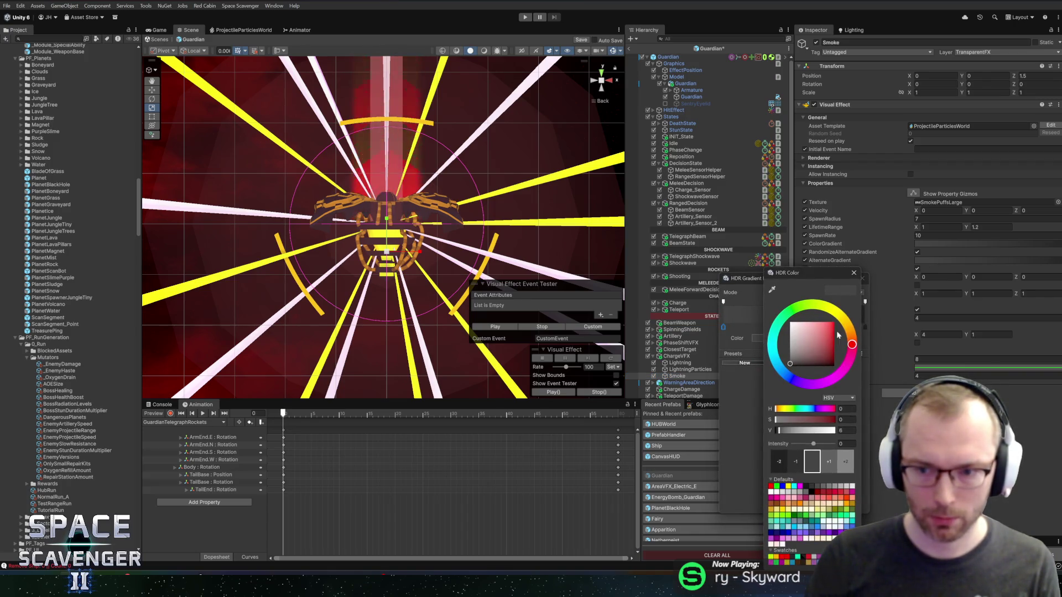
left_click_drag(850, 324, 843, 319)
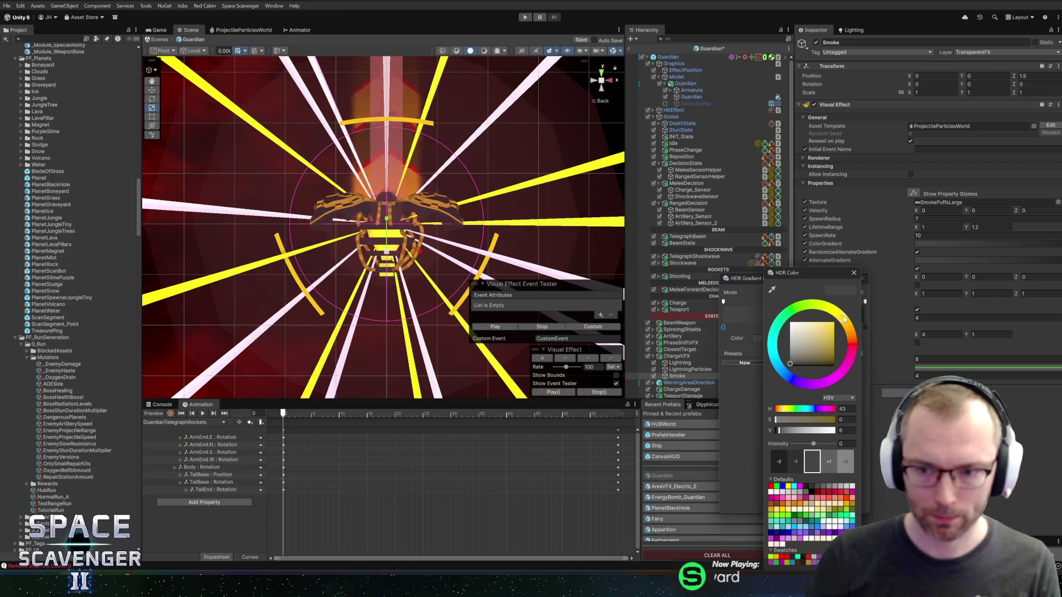
left_click(845, 420)
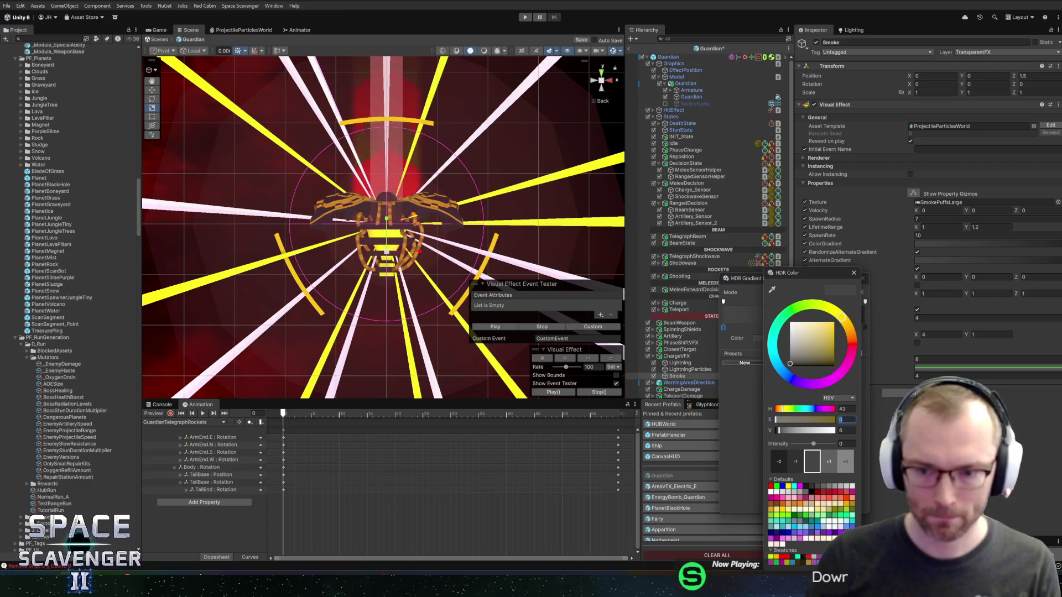
type("4")
left_click(785, 424)
key("Tab")
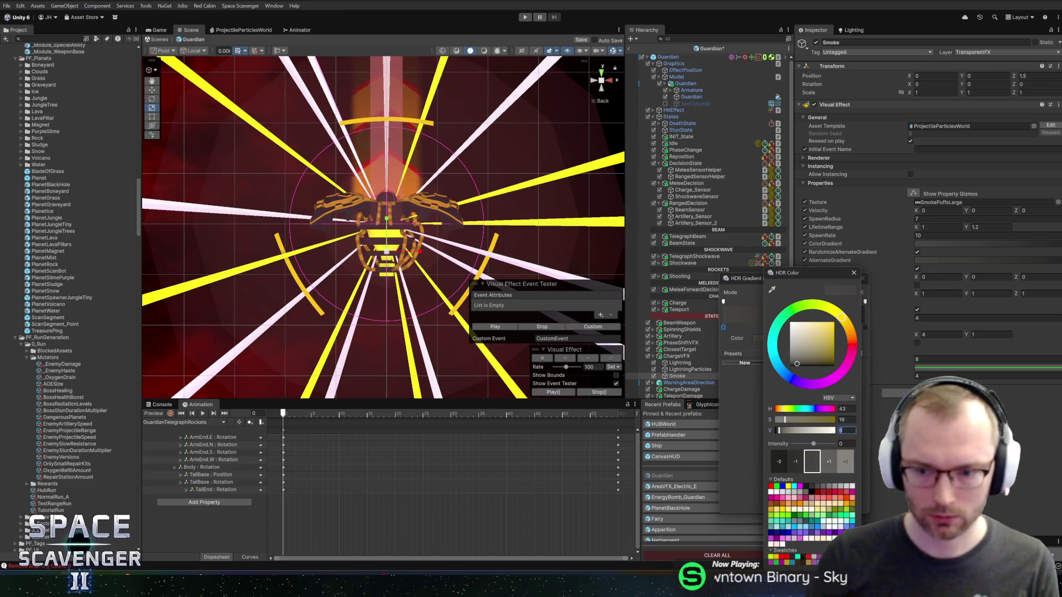
type("12")
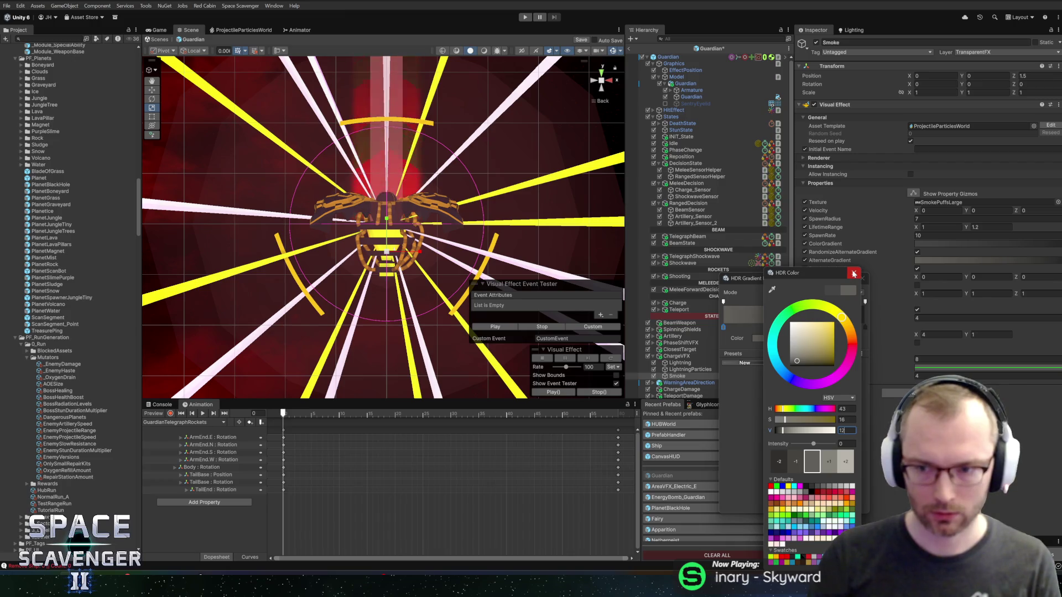
key("Return")
left_click(862, 278)
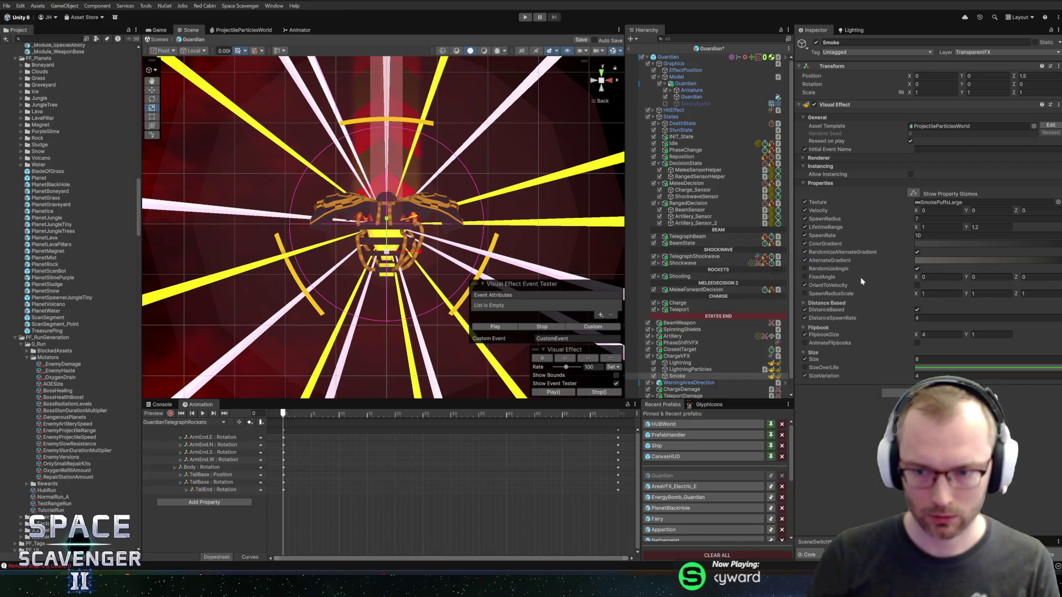
left_click(524, 18)
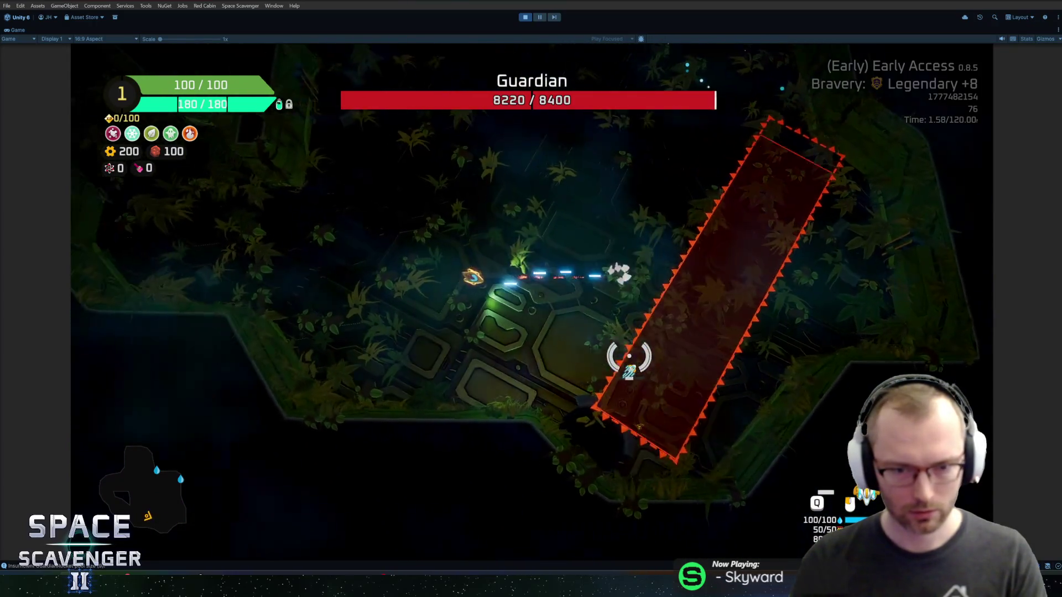
Run 'ship stats addMult DamageOverall' in the debug console, fight the Guardian, then stop playing.
key("grave")
key("Tab")
key("BackSpace")
key("BackSpace")
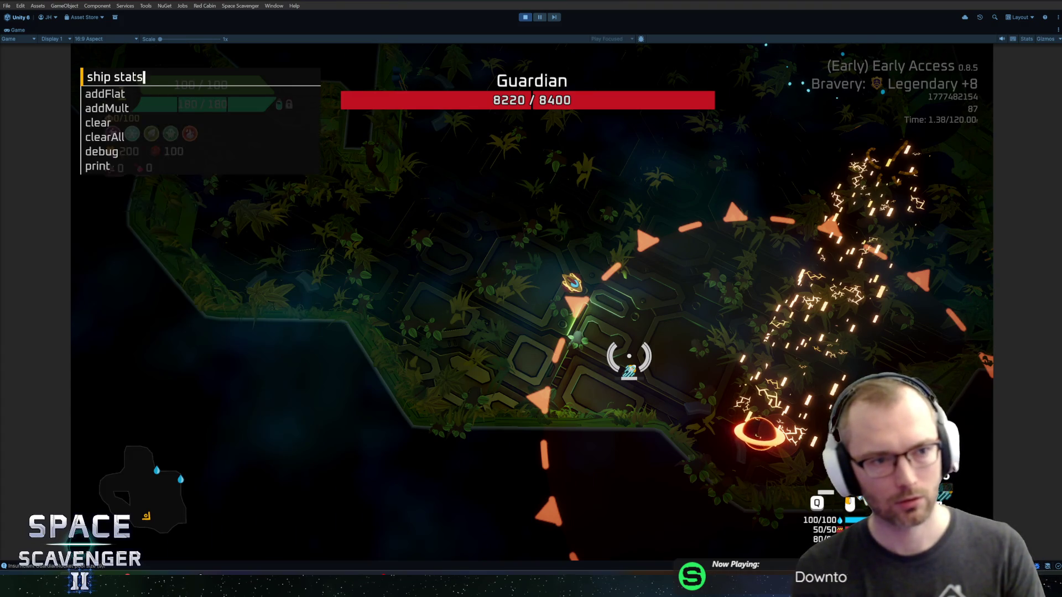
type("Mult damageOverall")
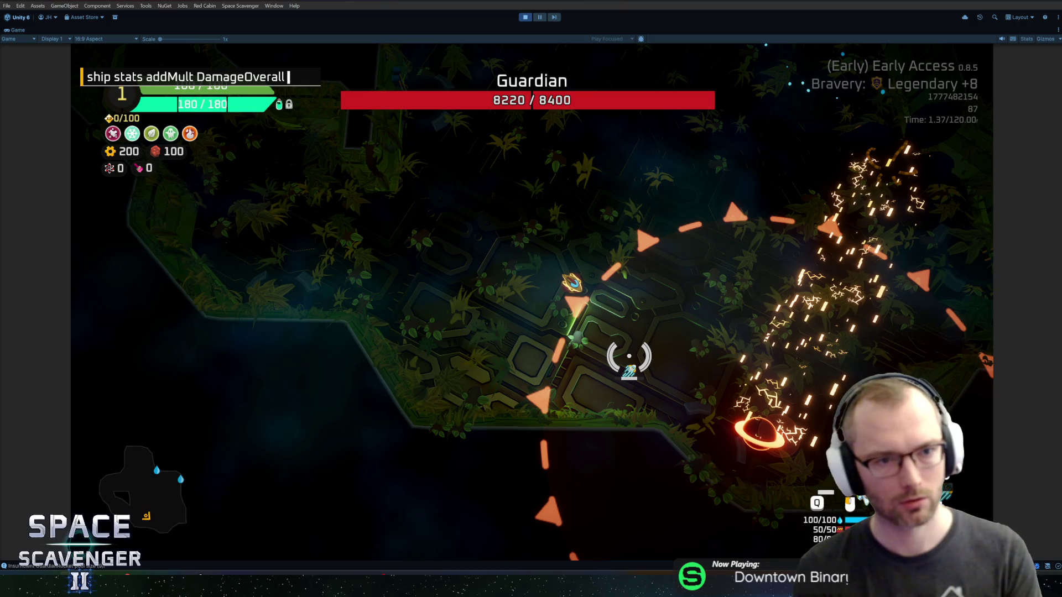
key("Return")
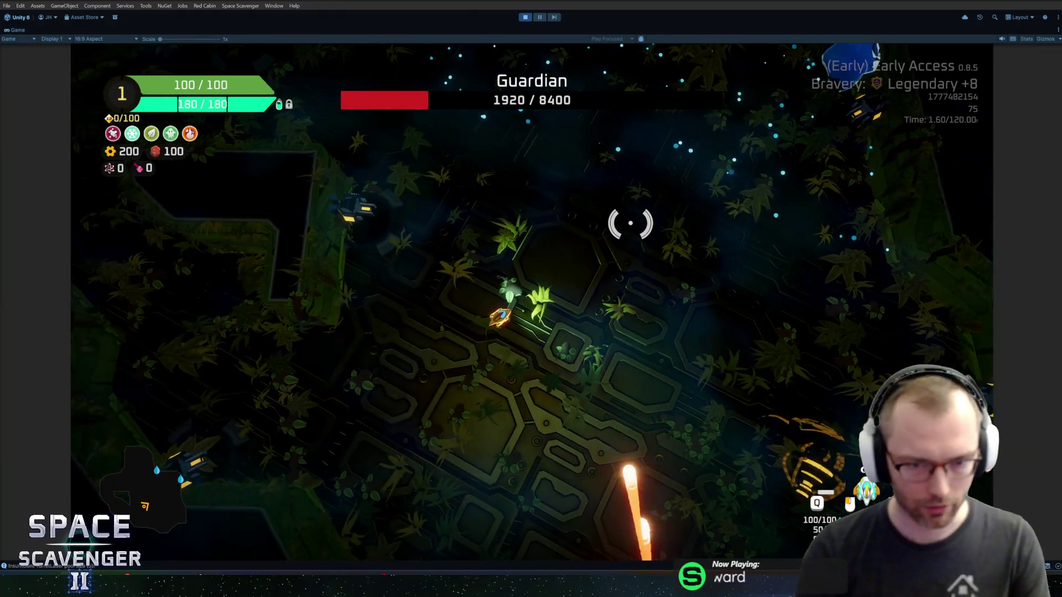
key("ctrl+p")
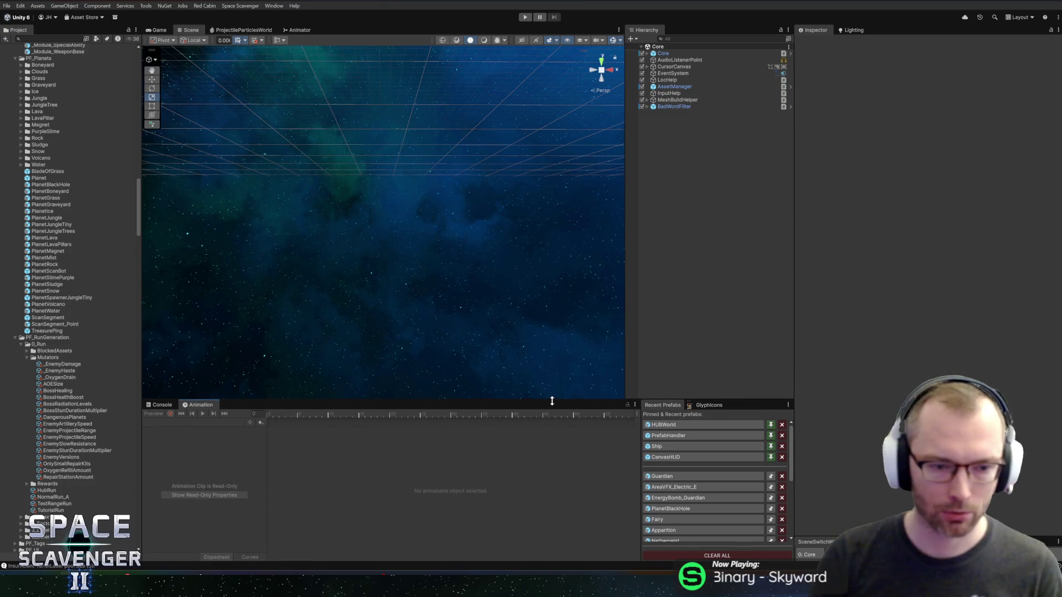
Enlarge the lower panels, exit the Guardian prefab to the Core scene, and start a new playtest.
left_click_drag(549, 400, 551, 386)
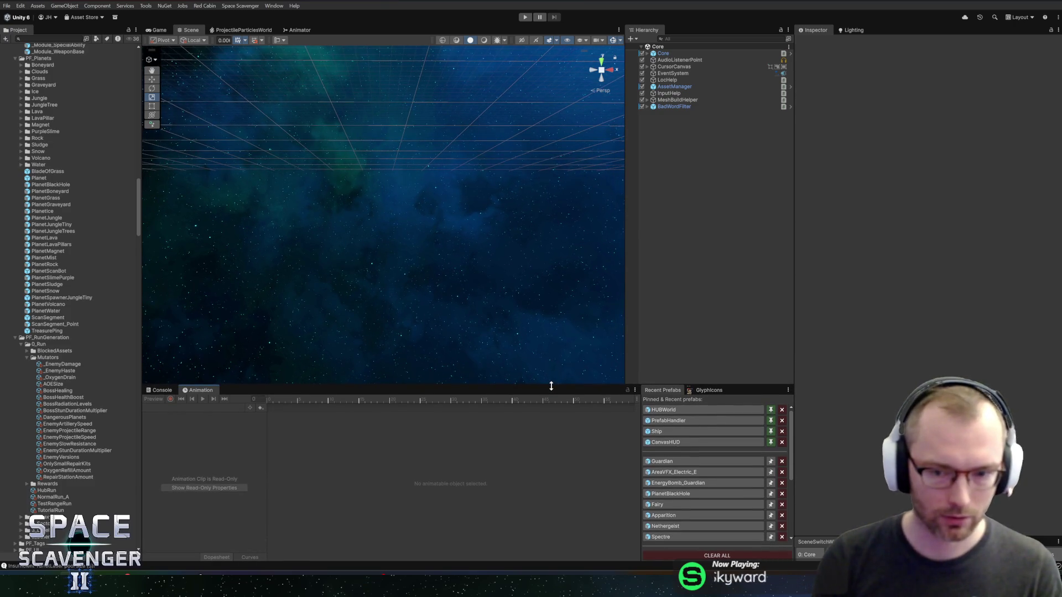
left_click(680, 461)
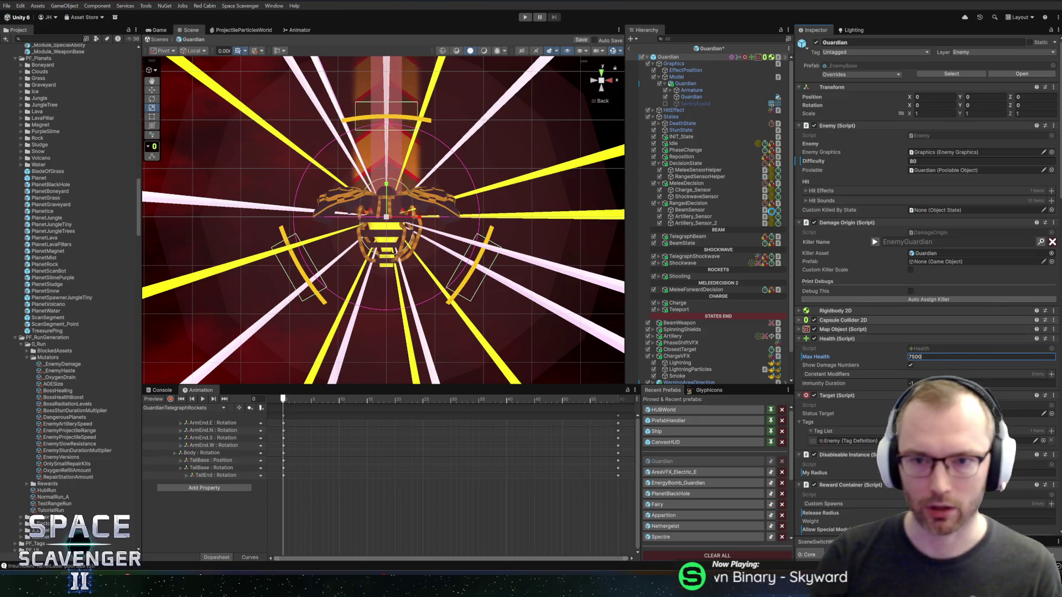
left_click(632, 50)
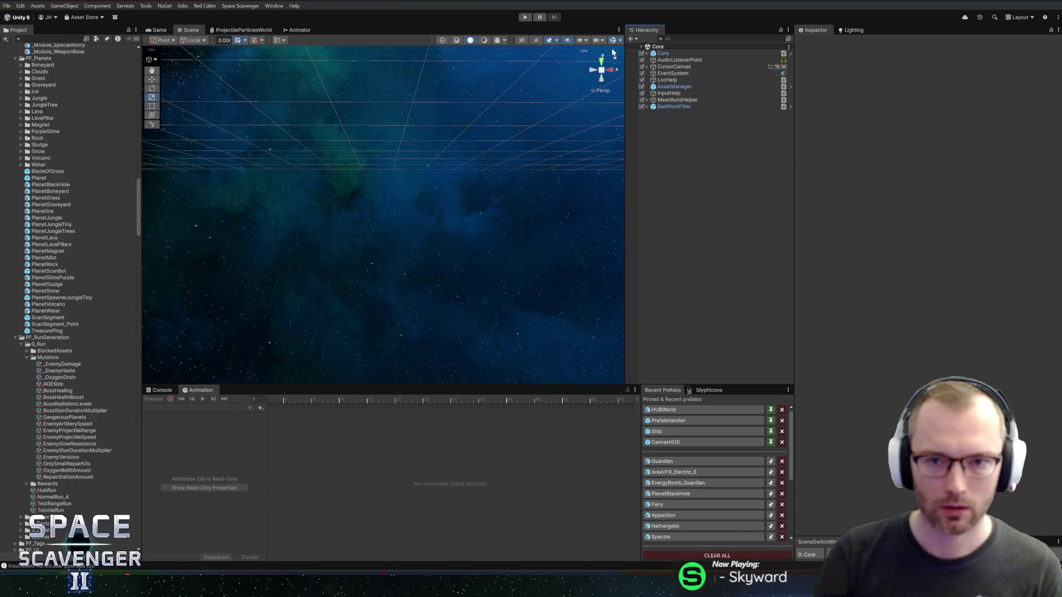
left_click(525, 18)
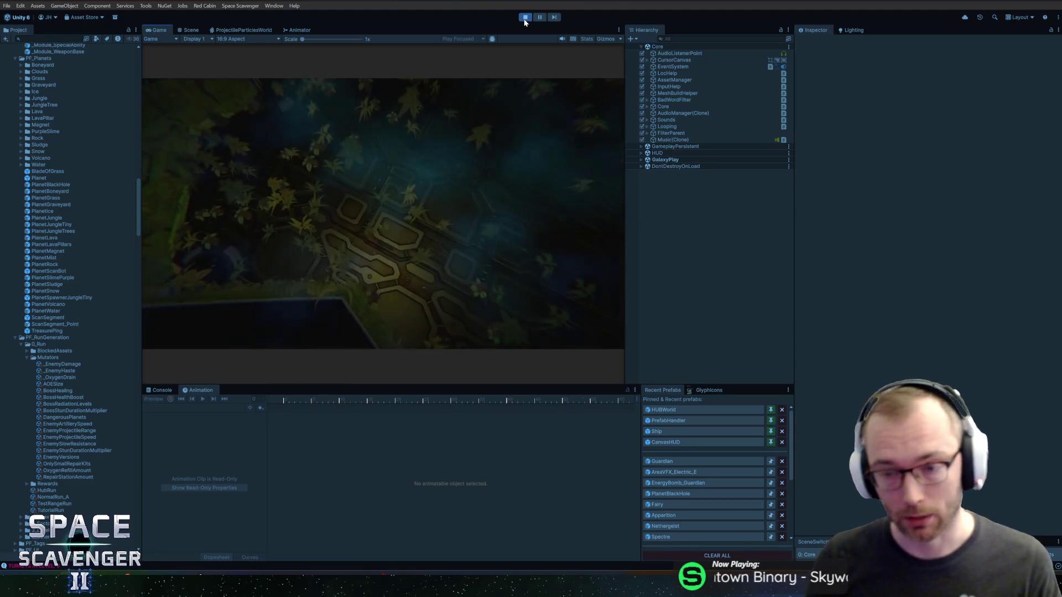
Maximize the Game view, run 'ship load te' in the debug console, then stop the playtest.
double_click(160, 30)
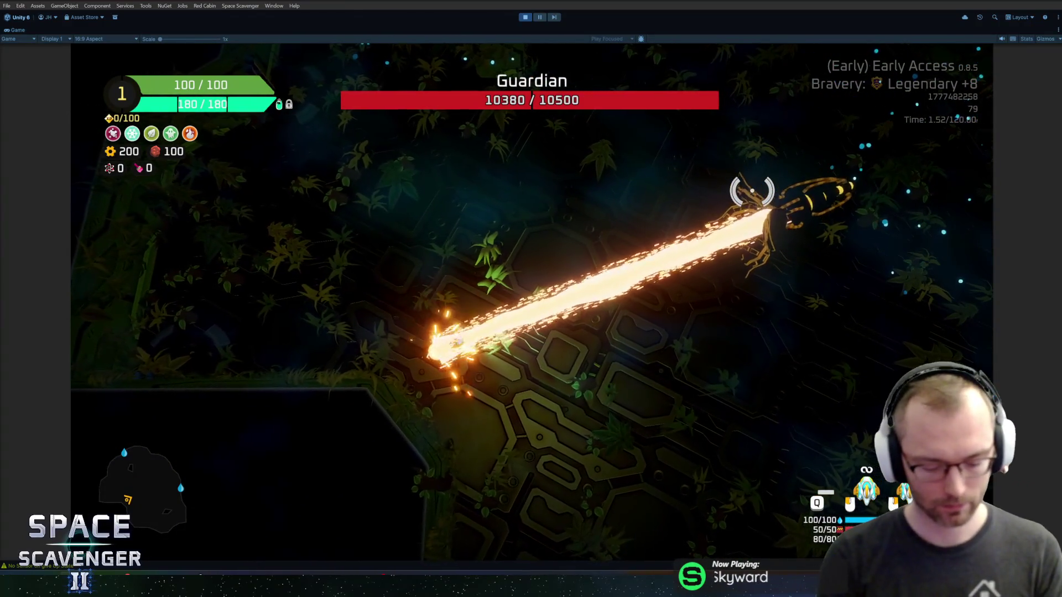
key("grave")
type("ship load tes")
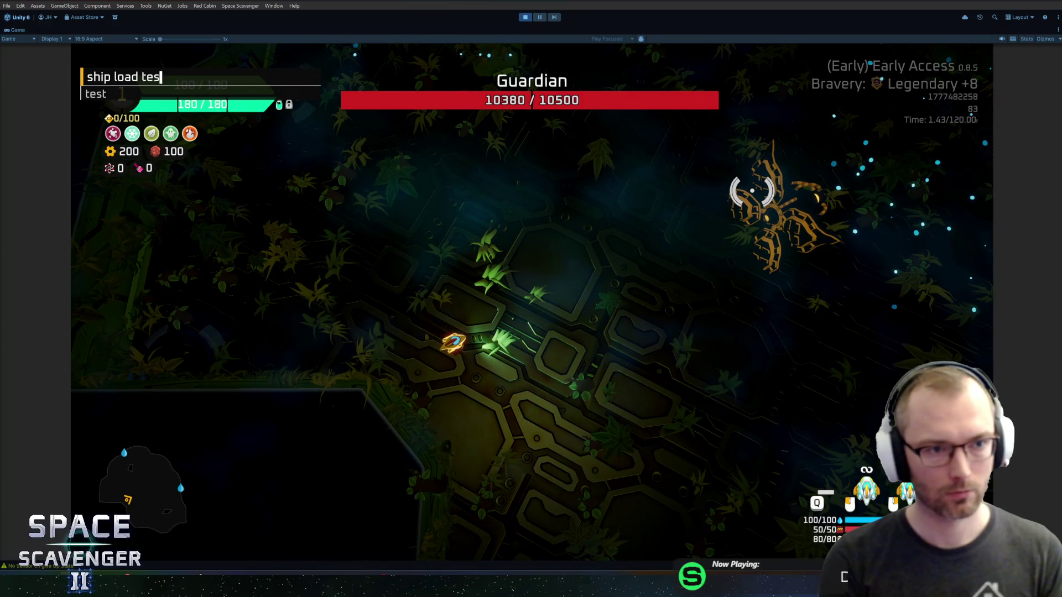
key("Return")
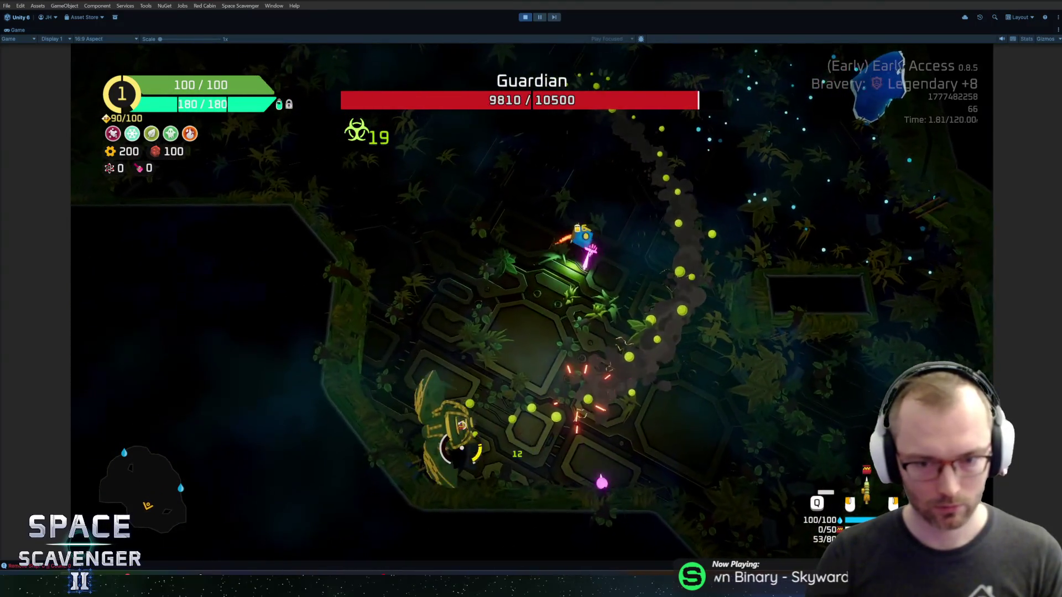
key("ctrl+p")
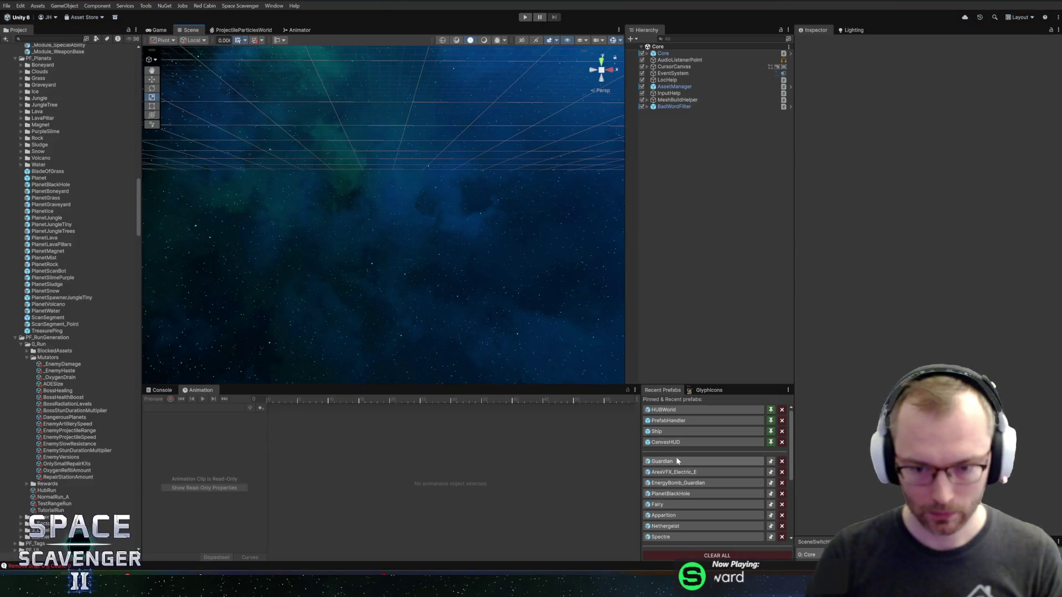
Open the Guardian prefab, set its Max Health to 6000, and return to the Core scene.
left_click(677, 461)
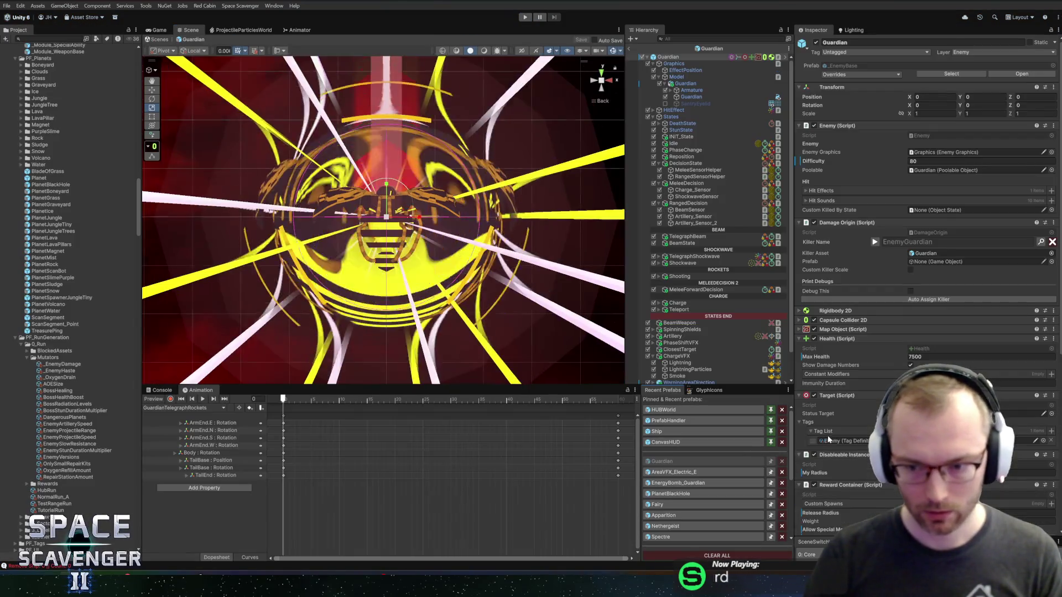
type("6000")
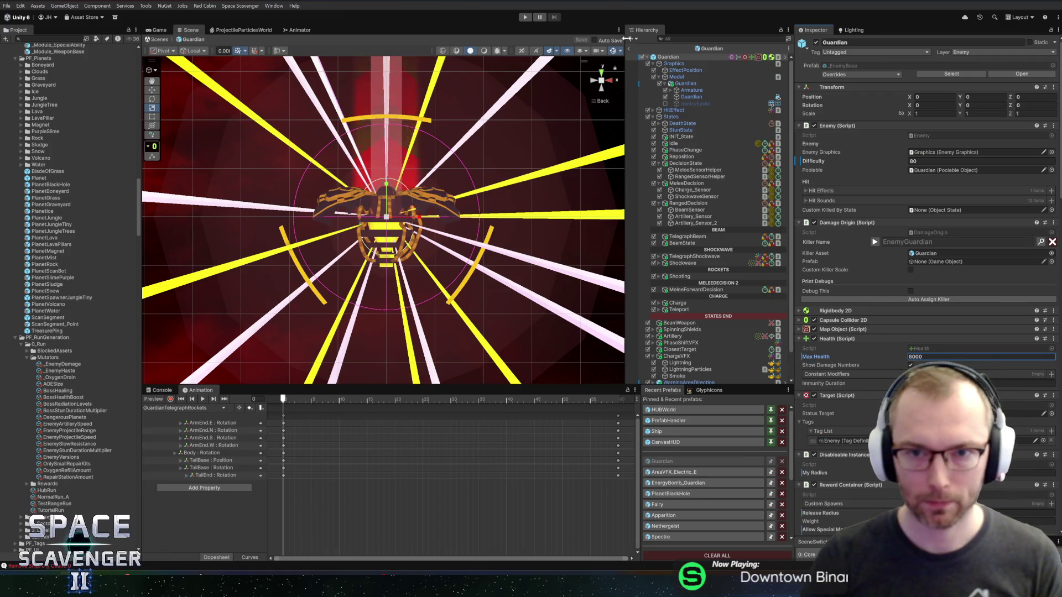
left_click(703, 483)
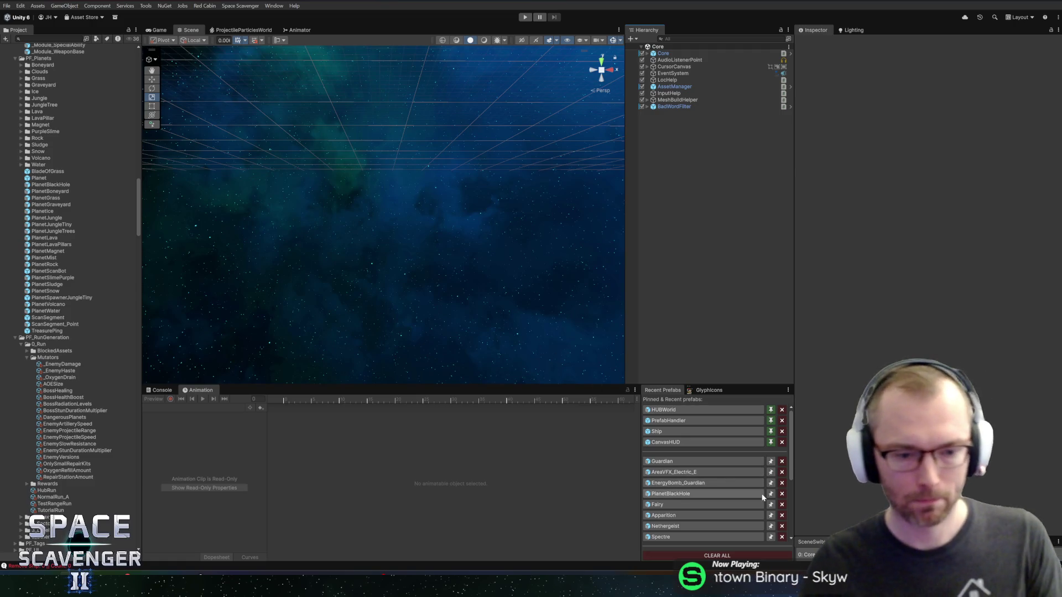
Show the Console and open the EnergyBomb_Guardian prefab, centring the bomb in the Scene view.
left_click(158, 390)
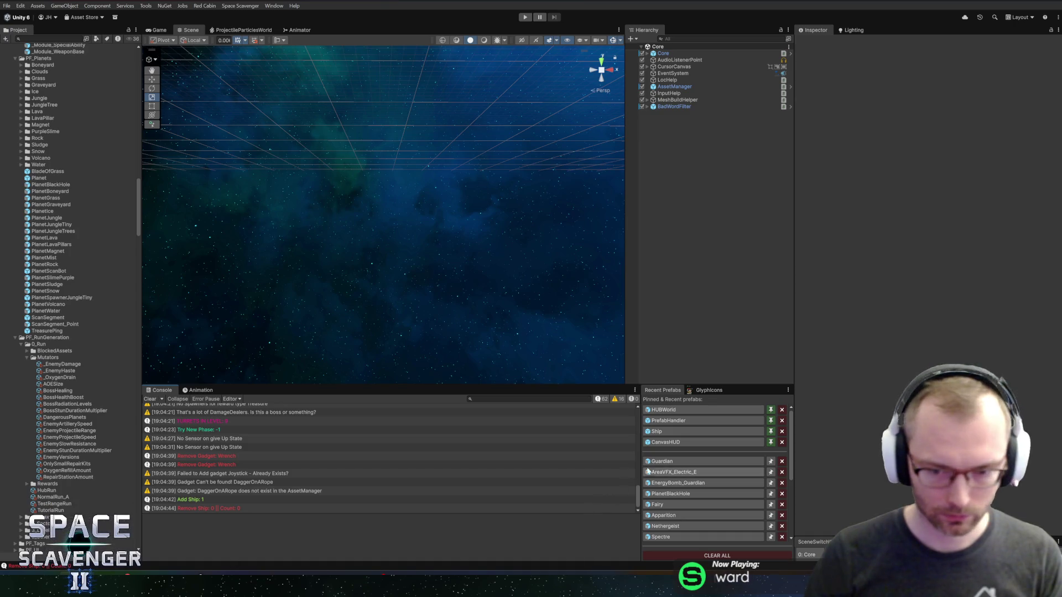
left_click(678, 482)
scroll(379, 189, "up", 5)
left_click_drag(379, 189, 420, 167)
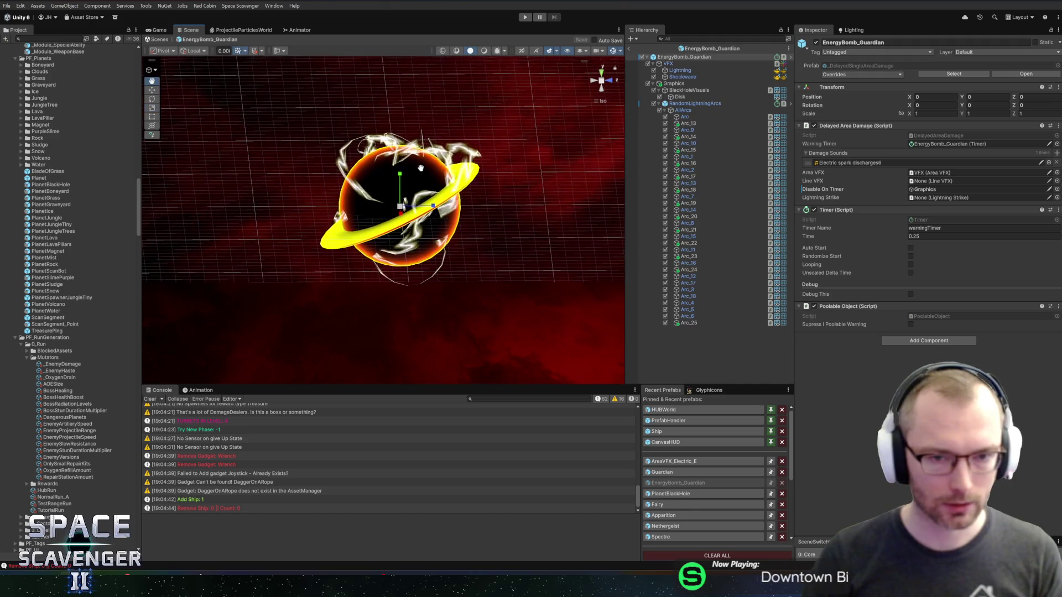
Select BlackHoleVisuals and preview yellow materials on its sphere, including YellowGlow.
left_click(680, 97)
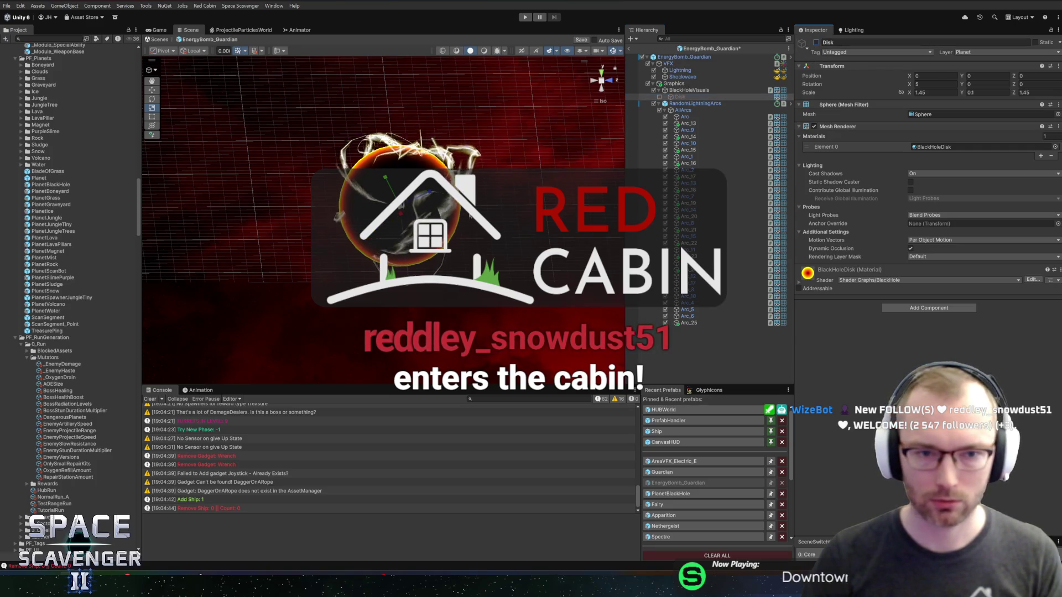
left_click(690, 90)
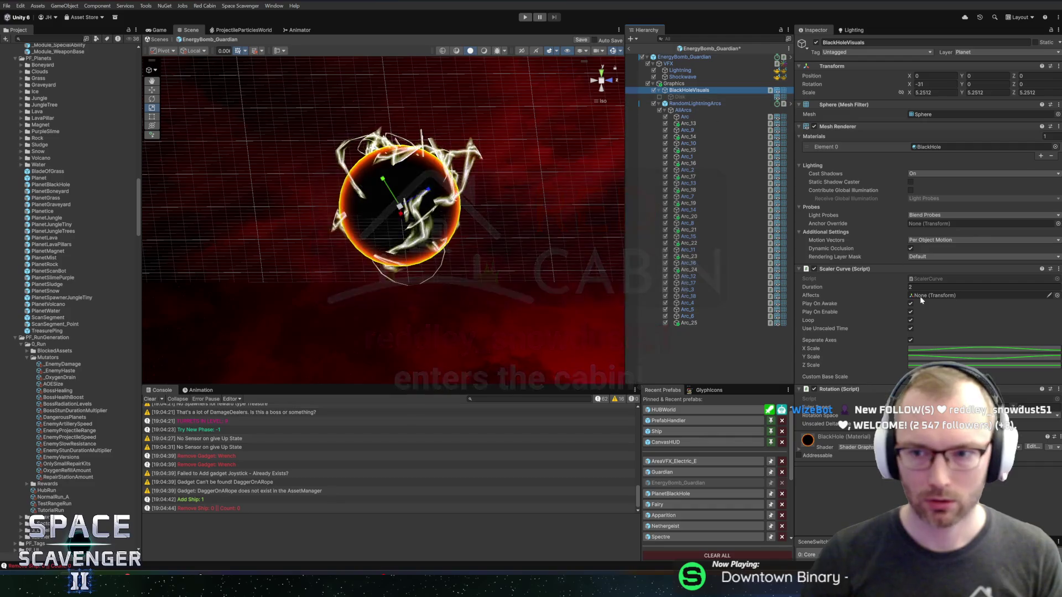
left_click(1054, 148)
type("yello")
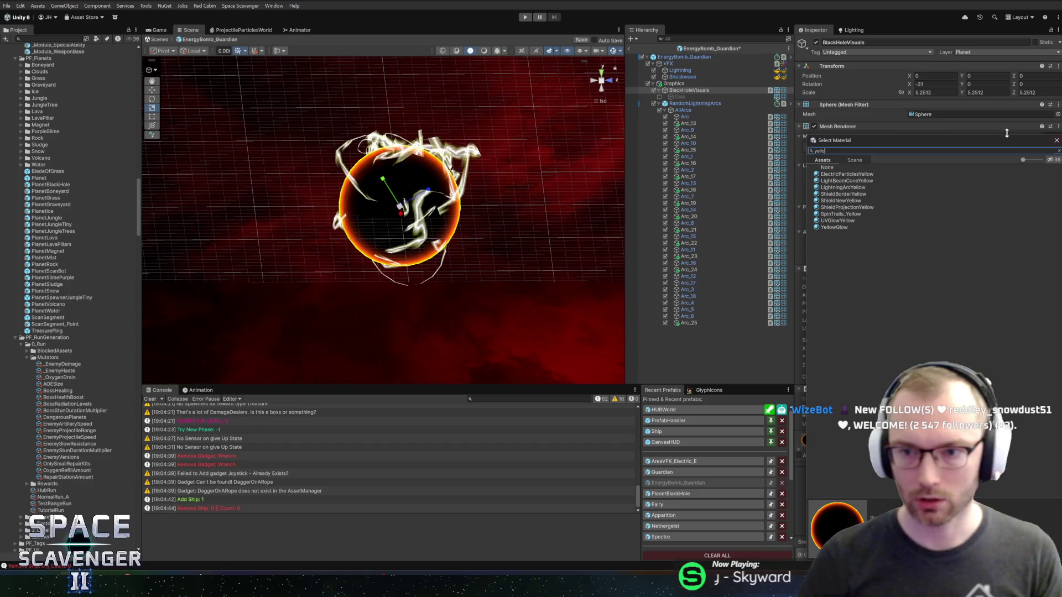
left_click(838, 202)
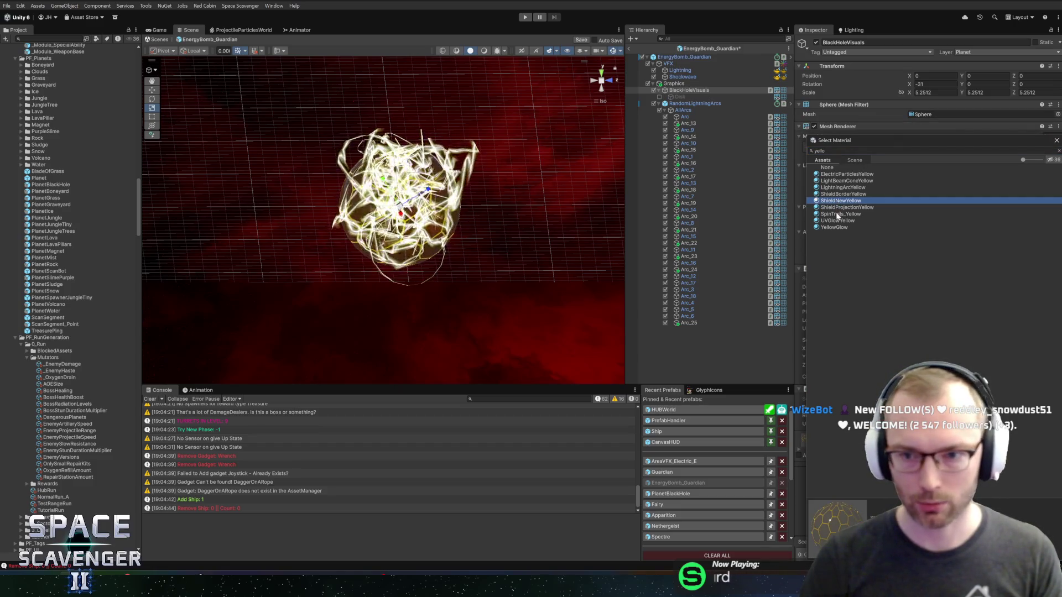
left_click(839, 228)
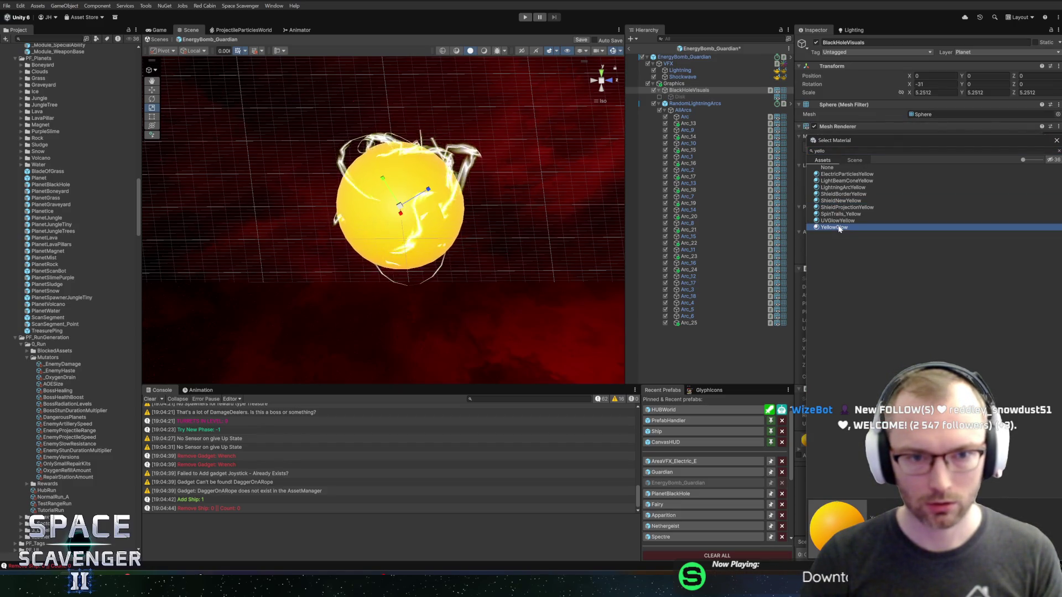
Compare LightningArcYellow and LightBeamConeYellow, then settle on YellowGlow for the sphere.
key("Up")
key("Up")
left_click(841, 230)
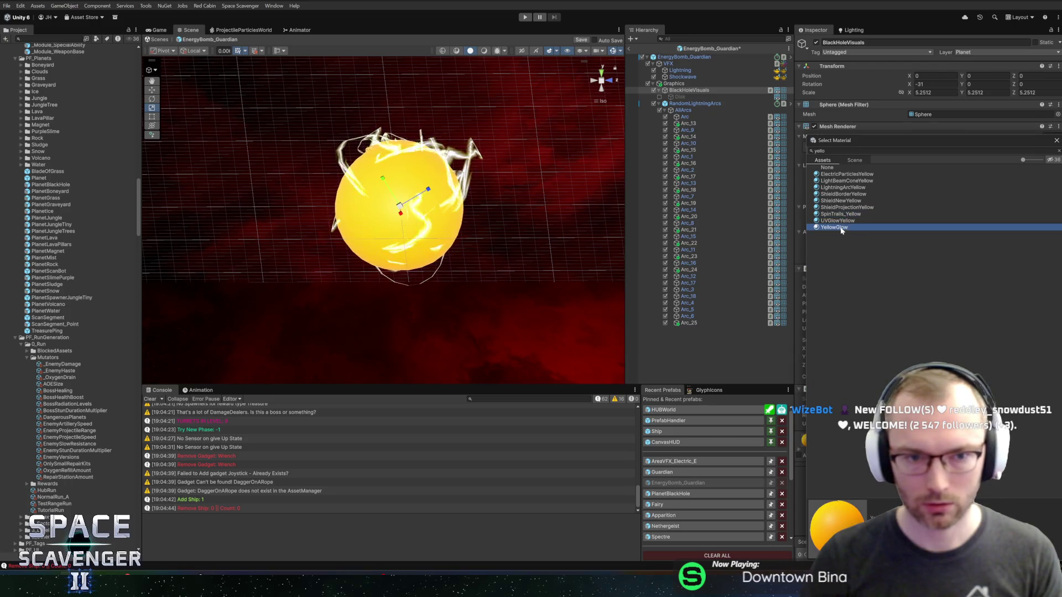
left_click(837, 209)
key("Up")
key("Up")
key("Up")
key("Up")
key("Up")
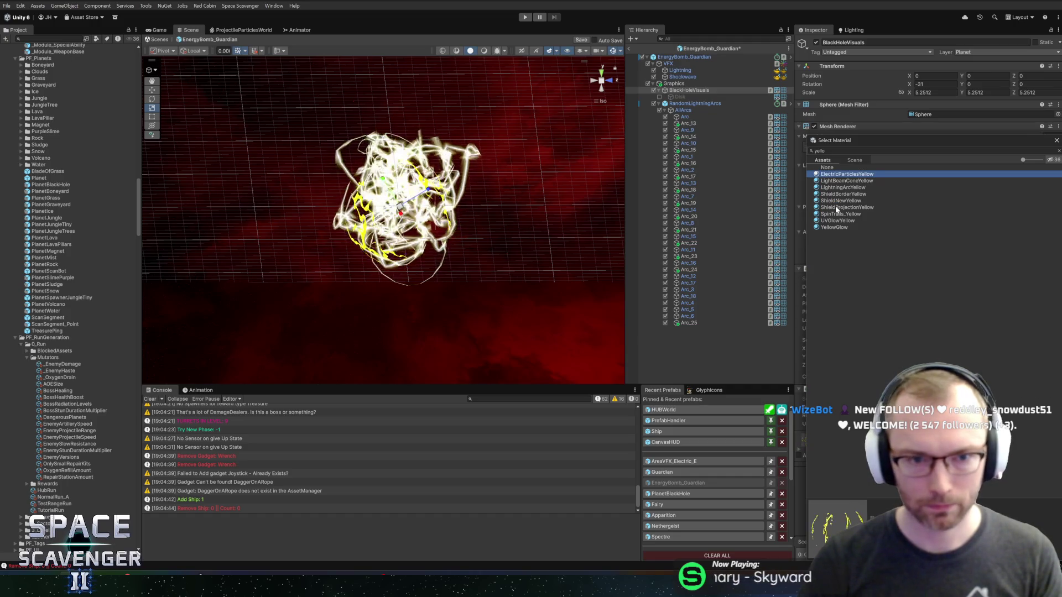
key("Down")
key("Down")
key("Down")
key("Up")
key("Up")
key("Up")
key("Down")
key("Down")
key("Down")
key("Down")
key("Down")
key("Return")
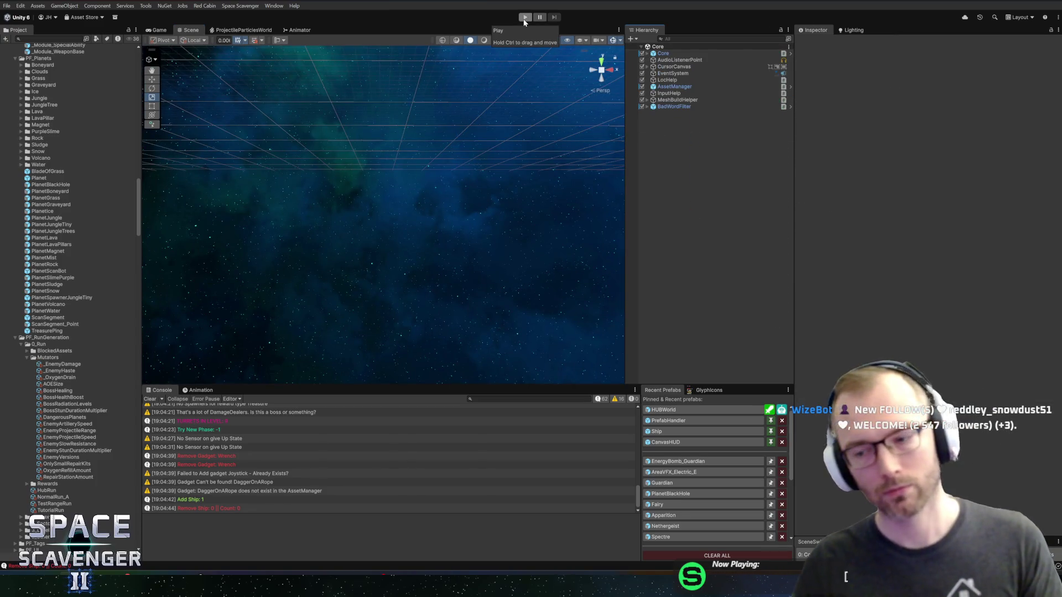
Play the Guardian fight with the Game view maximized via Shift+Space, then stop playing.
left_click(524, 18)
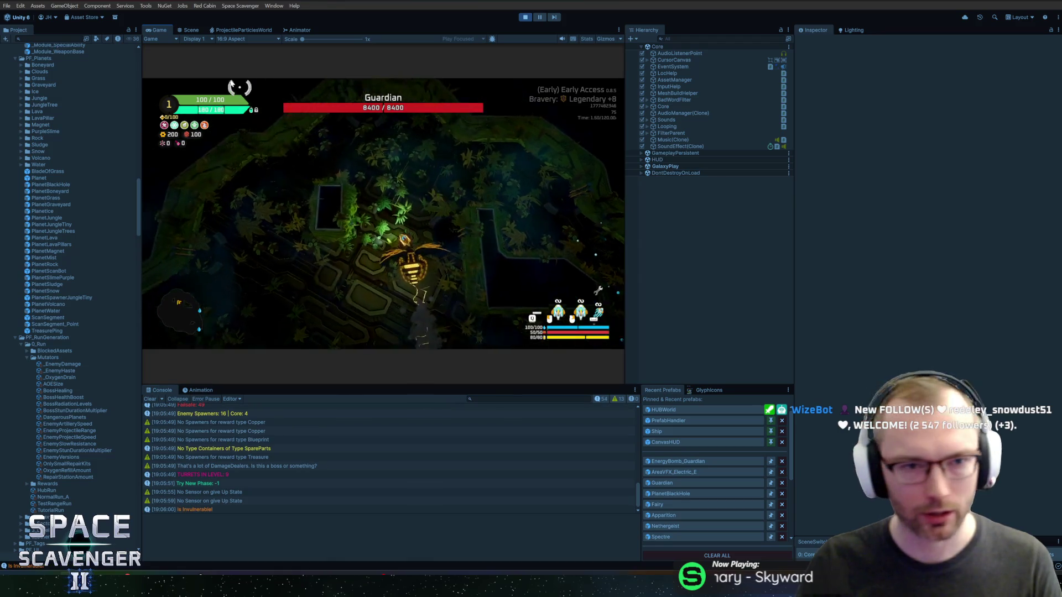
key("shift+space")
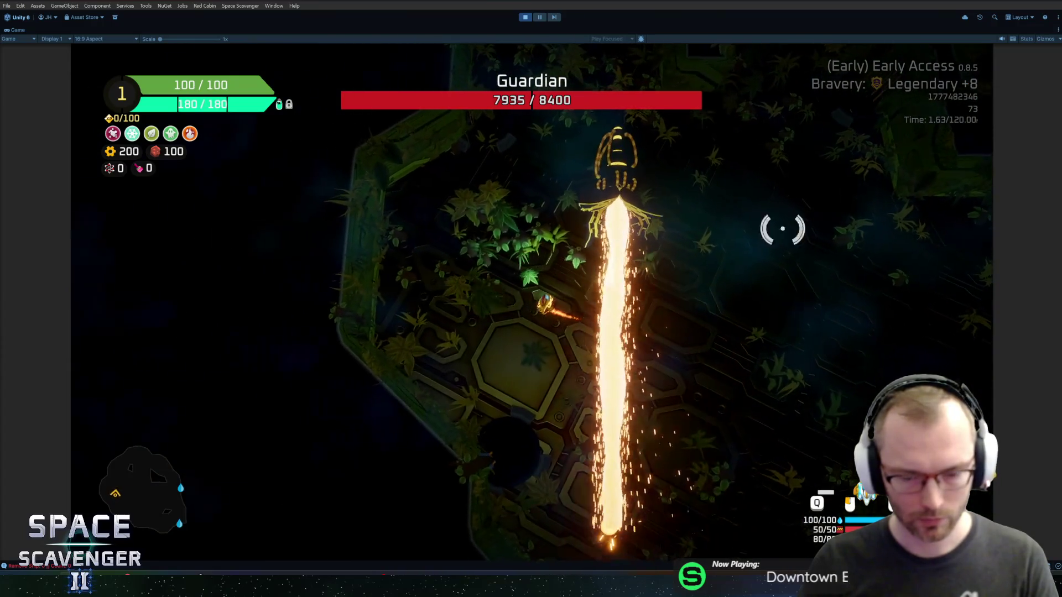
key("ctrl+p")
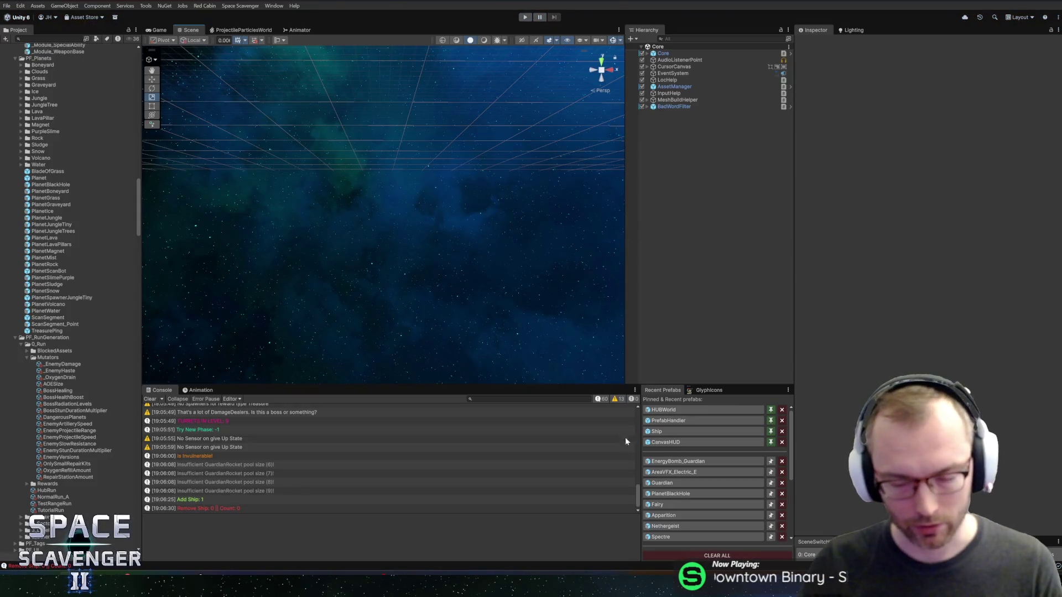
Open the Guardian prefab, expand its Charge group and select ChargeTelegraph.
left_click(670, 485)
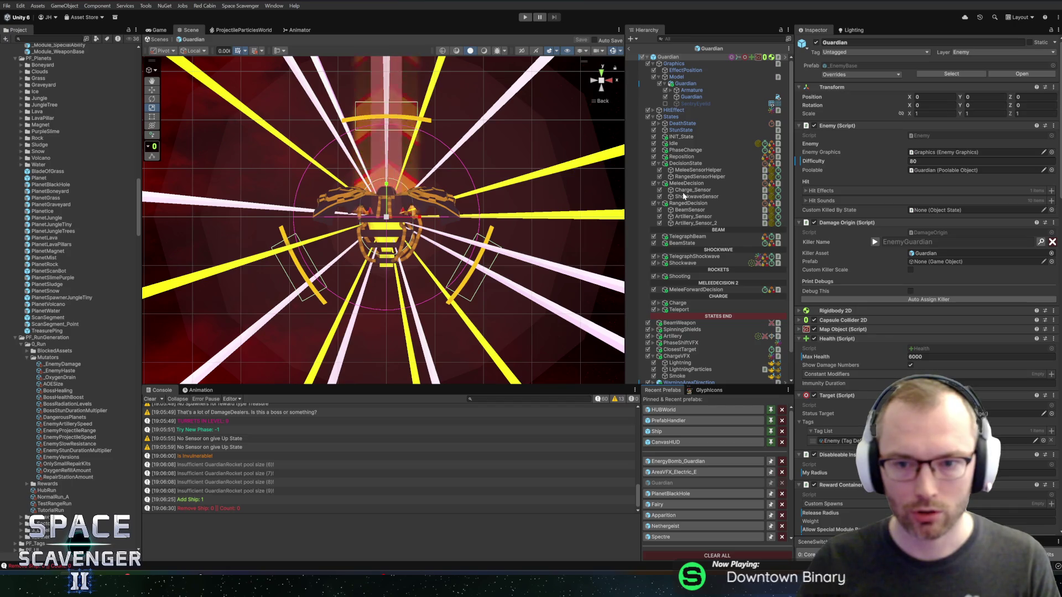
left_click(675, 303)
key("Right")
left_click(687, 310)
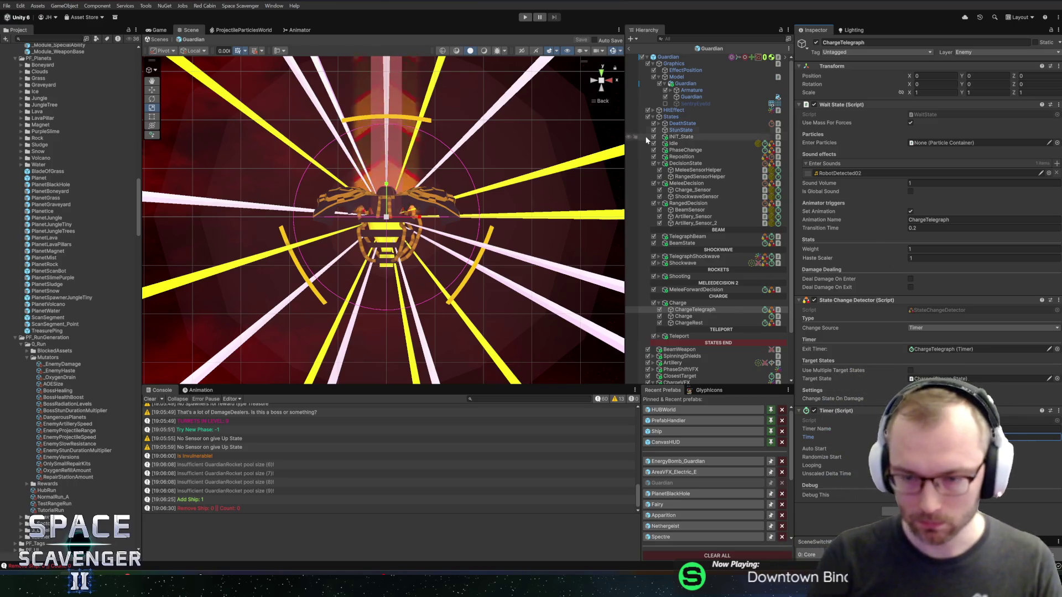
Close and reopen the Guardian prefab and scroll through its Inspector.
left_click(631, 48)
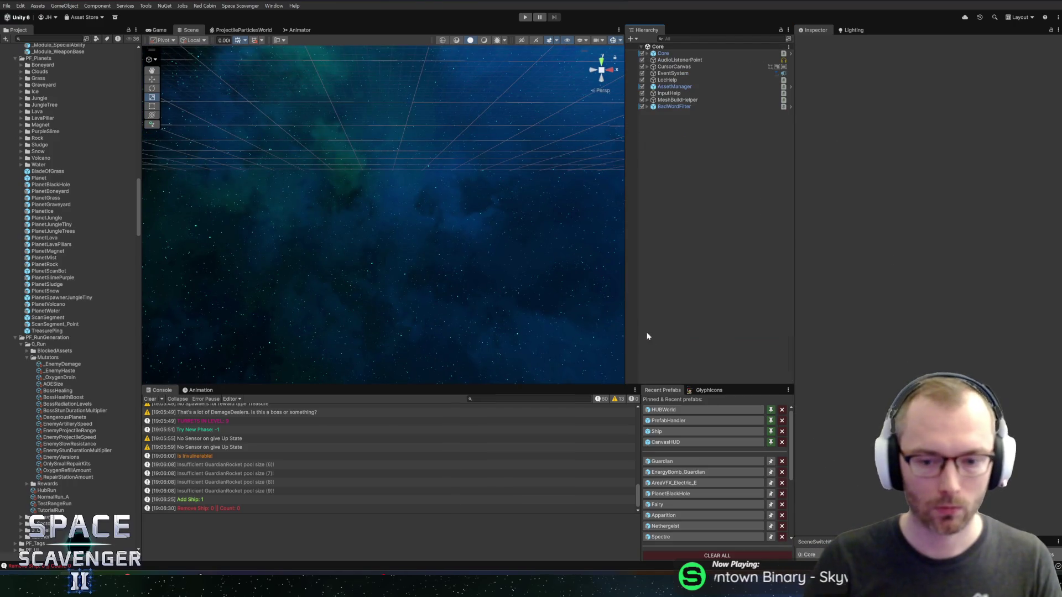
left_click(662, 461)
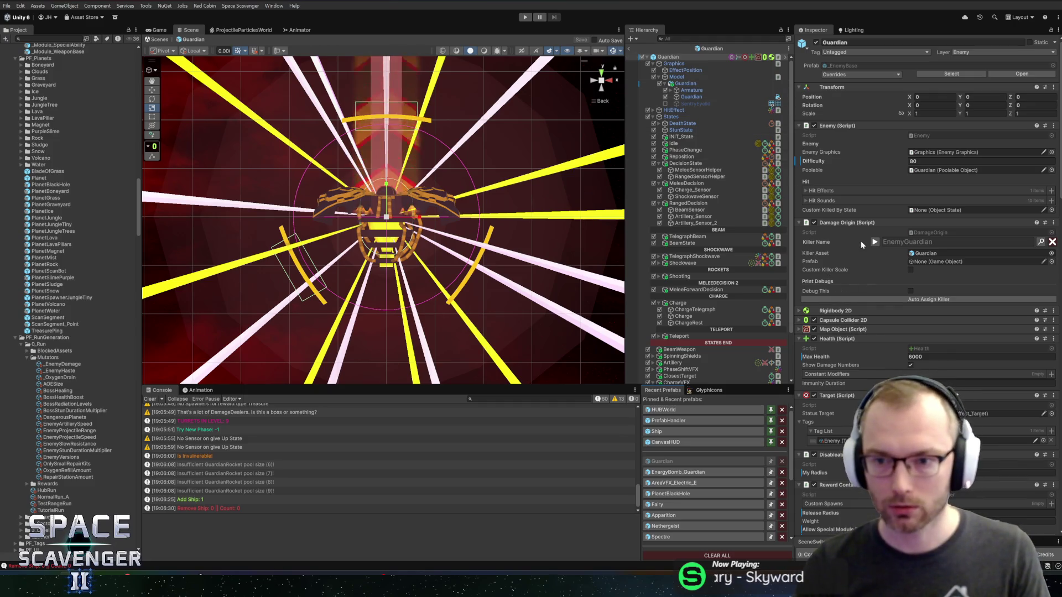
scroll(864, 245, "down", 15)
scroll(880, 238, "up", 15)
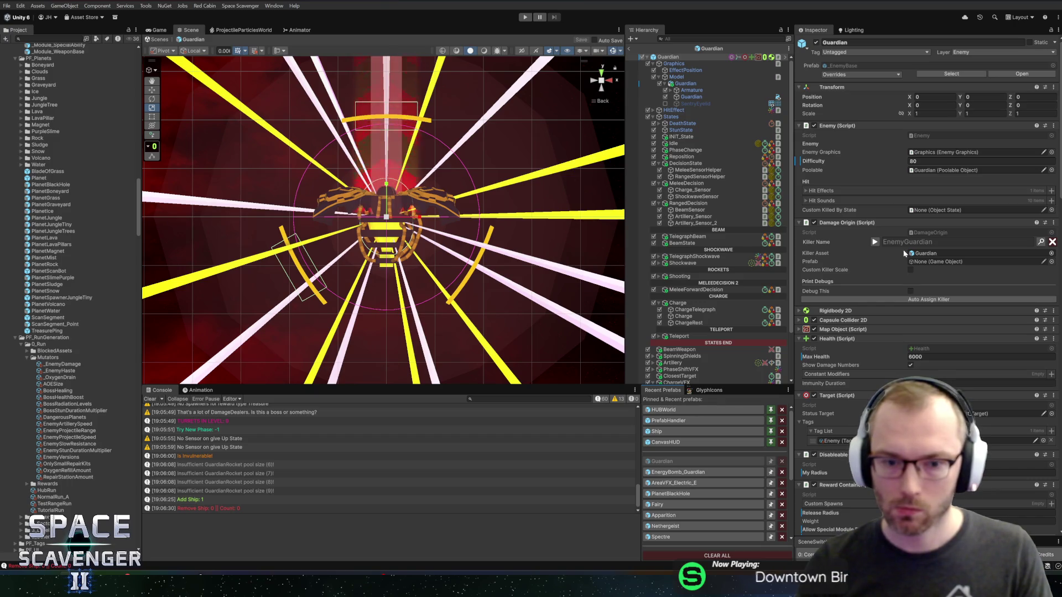
Set the Guardian prefab's Difficulty to 220, exit to the Core scene and start Play mode.
left_click(629, 50)
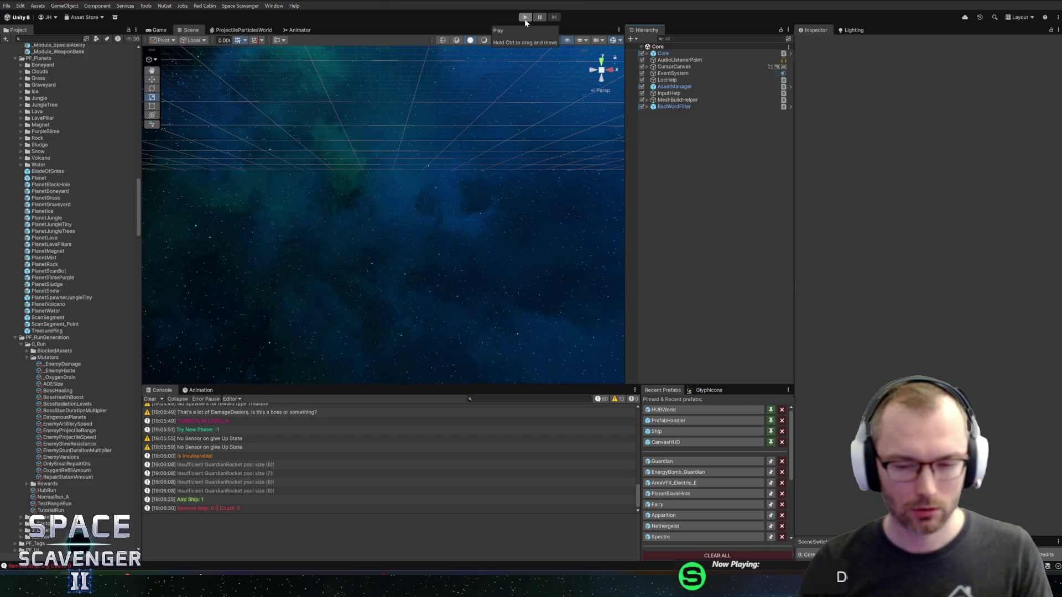
left_click(662, 461)
left_click(935, 161)
type("220")
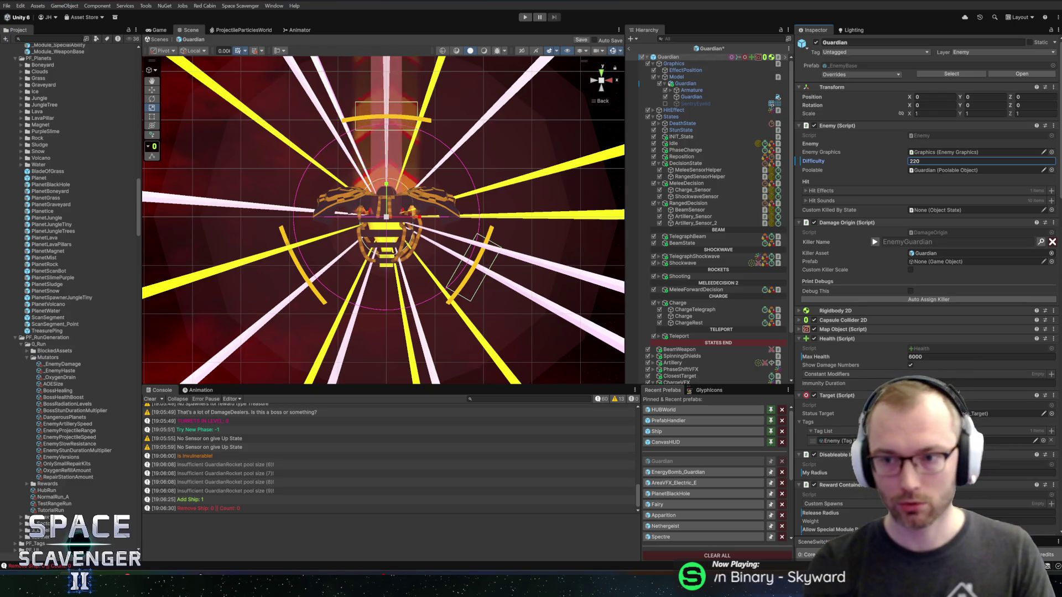
left_click(629, 49)
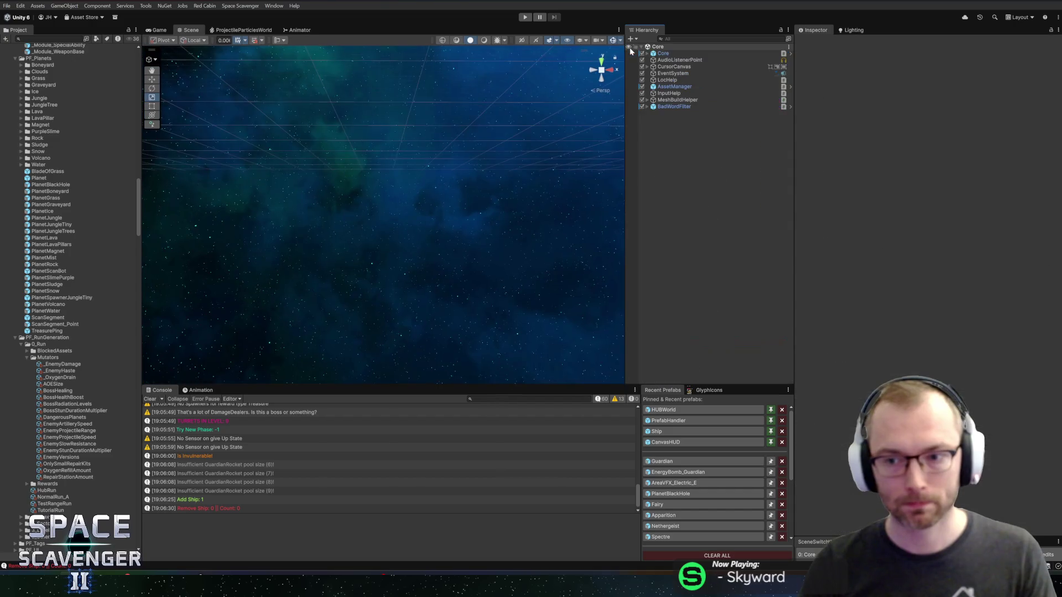
left_click(525, 18)
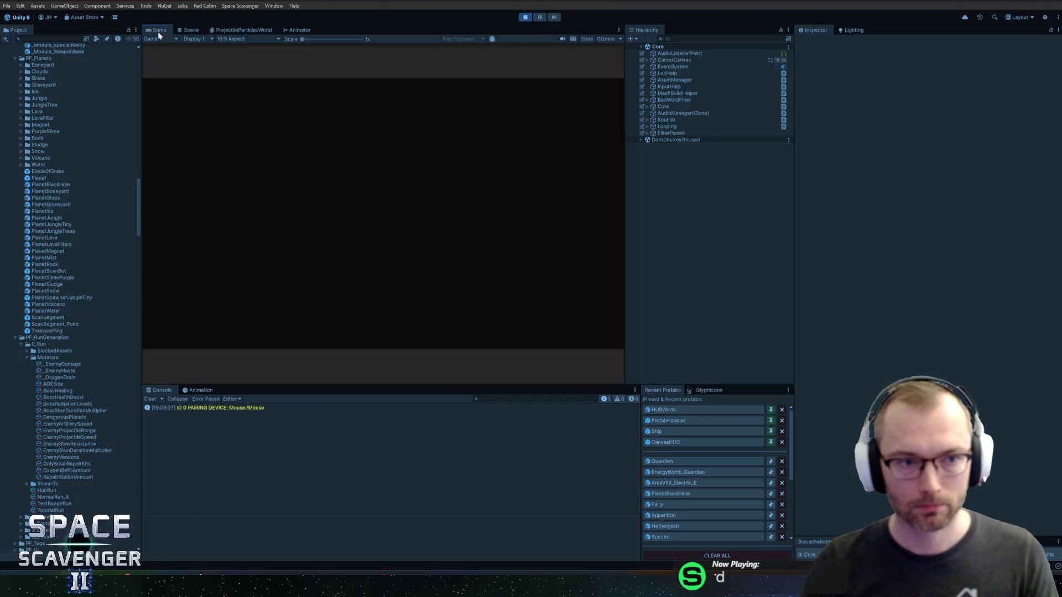
Maximize the Game view and run 'ship stats addMult DamageOverall 20' in the dev console.
double_click(159, 32)
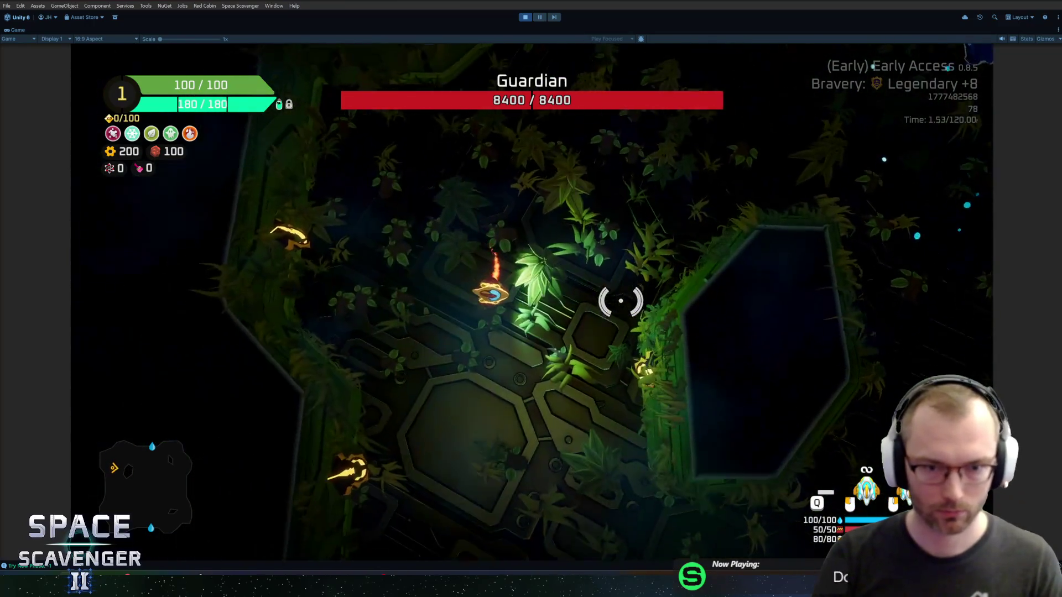
key("grave")
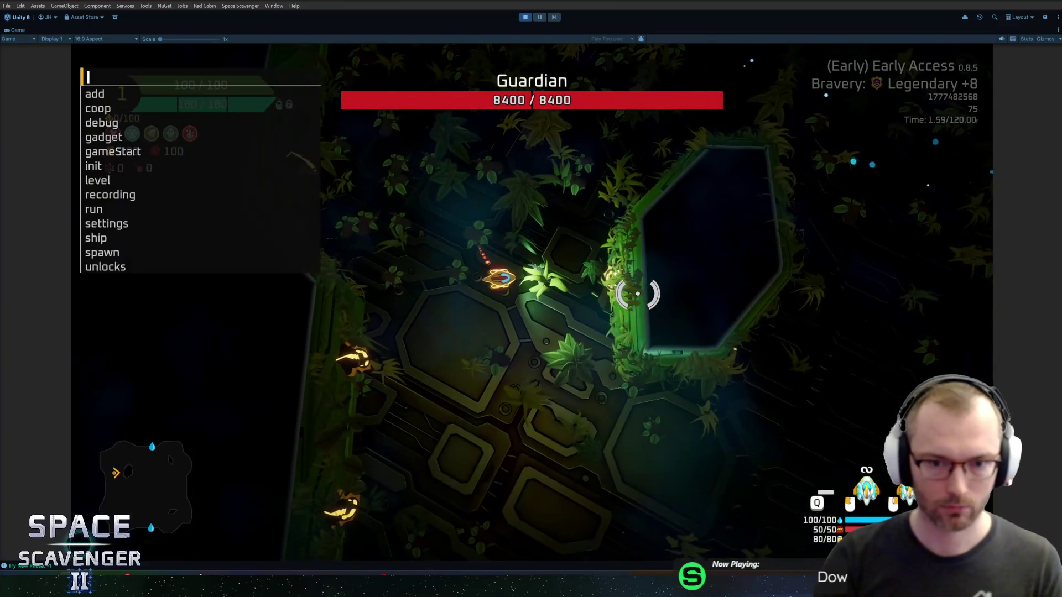
type("ship d")
key("BackSpace")
type("stats addMult damag")
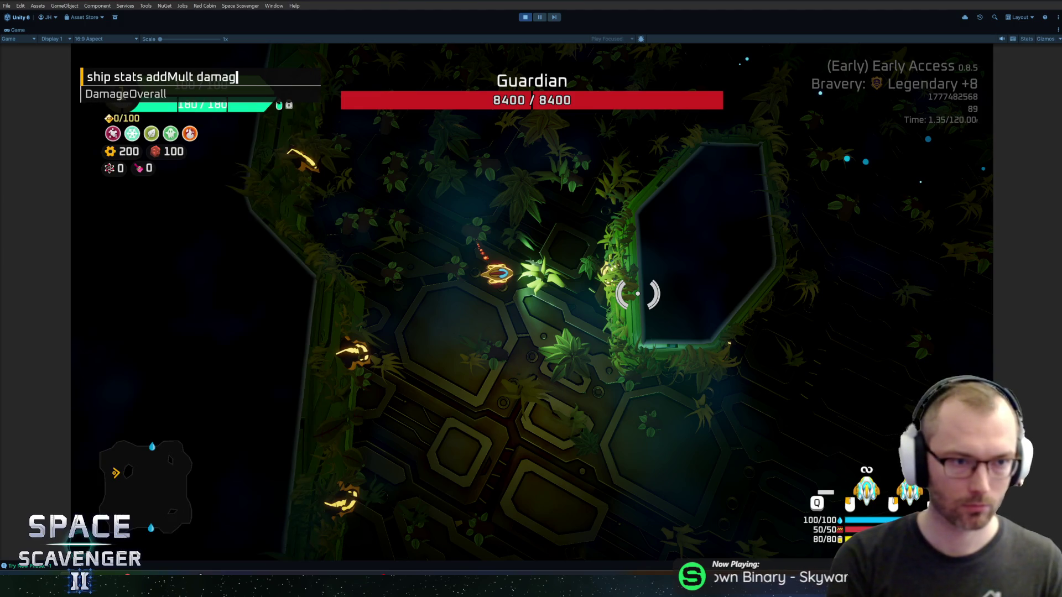
key("Tab")
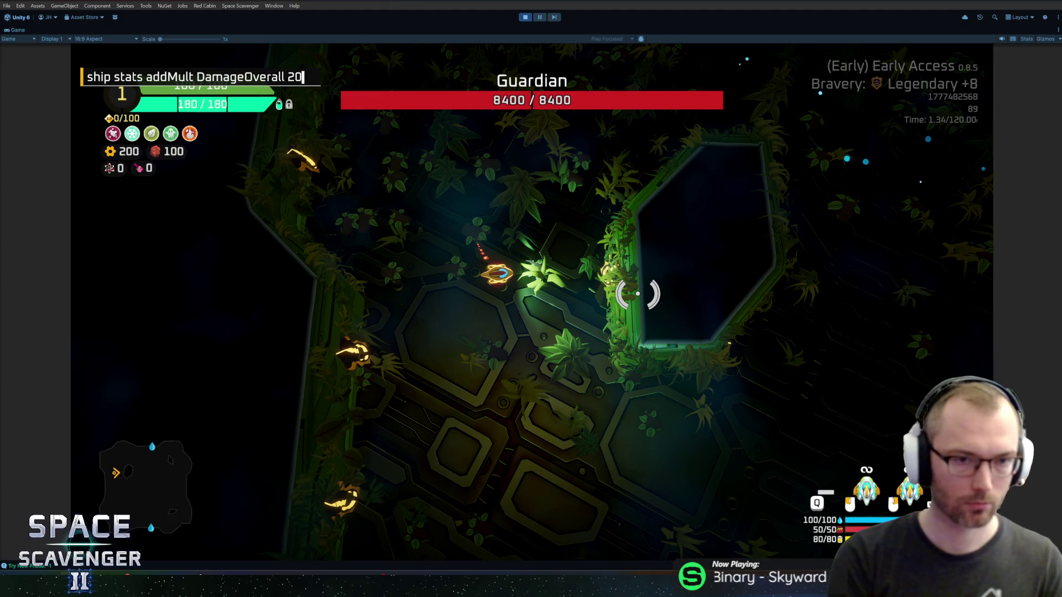
key("Return")
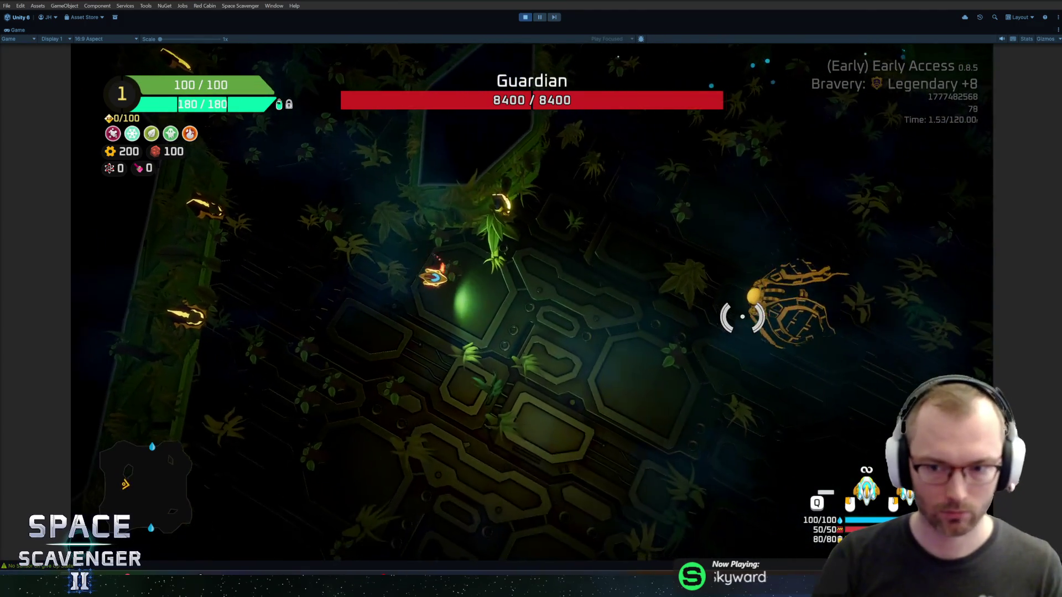
Fly around the arena with WASD, firing at the Guardian.
mouse_move(743, 316)
left_mouse_down()
mouse_move(550, 348)
mouse_move(509, 332)
mouse_move(516, 355)
mouse_move(385, 281)
mouse_move(438, 183)
mouse_move(545, 178)
mouse_move(604, 189)
mouse_move(627, 268)
left_mouse_up()
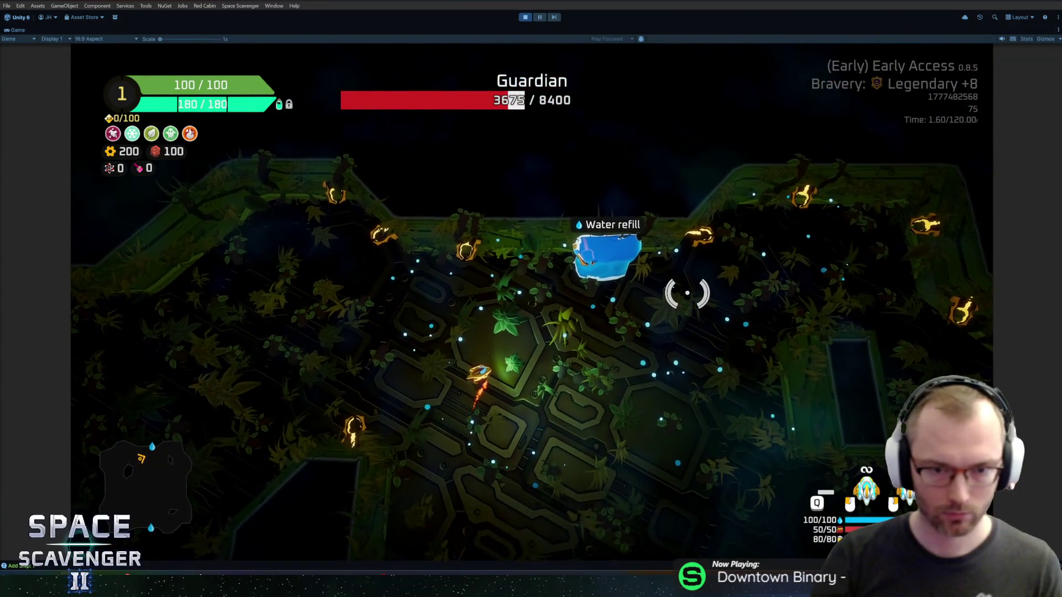
key("a")
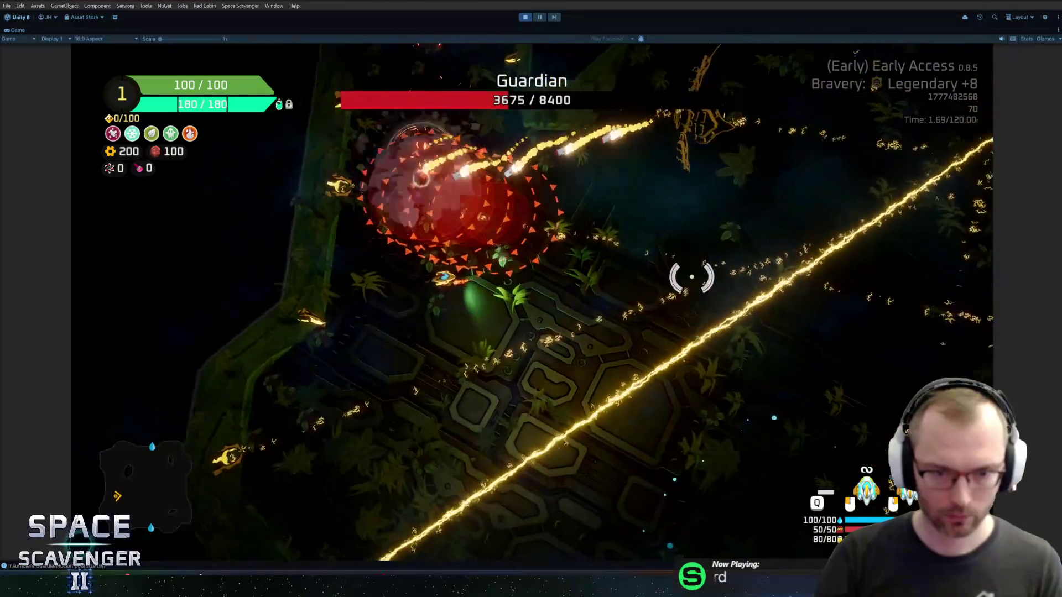
key("d")
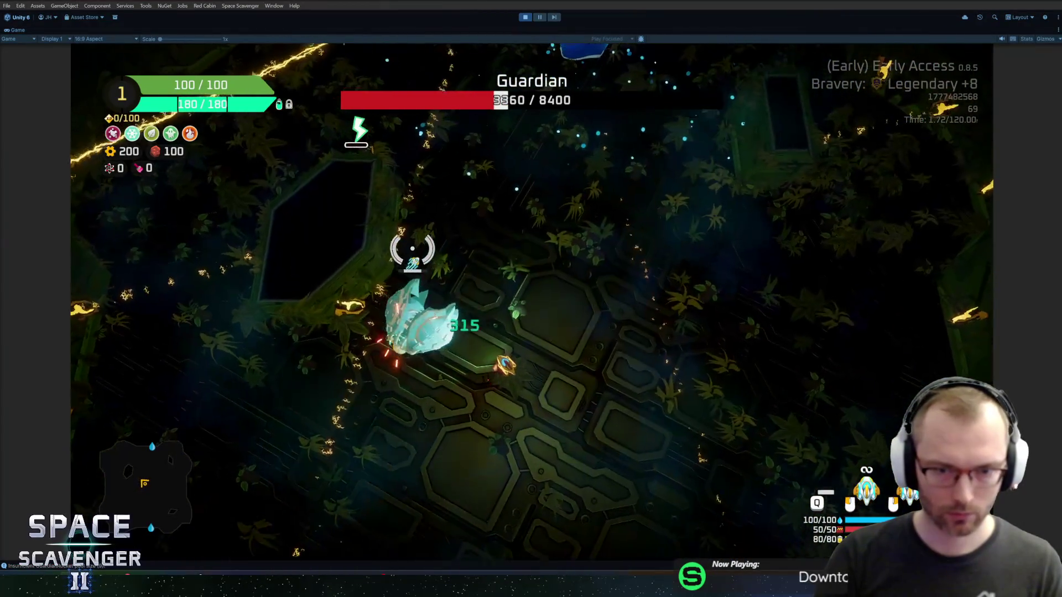
key("s")
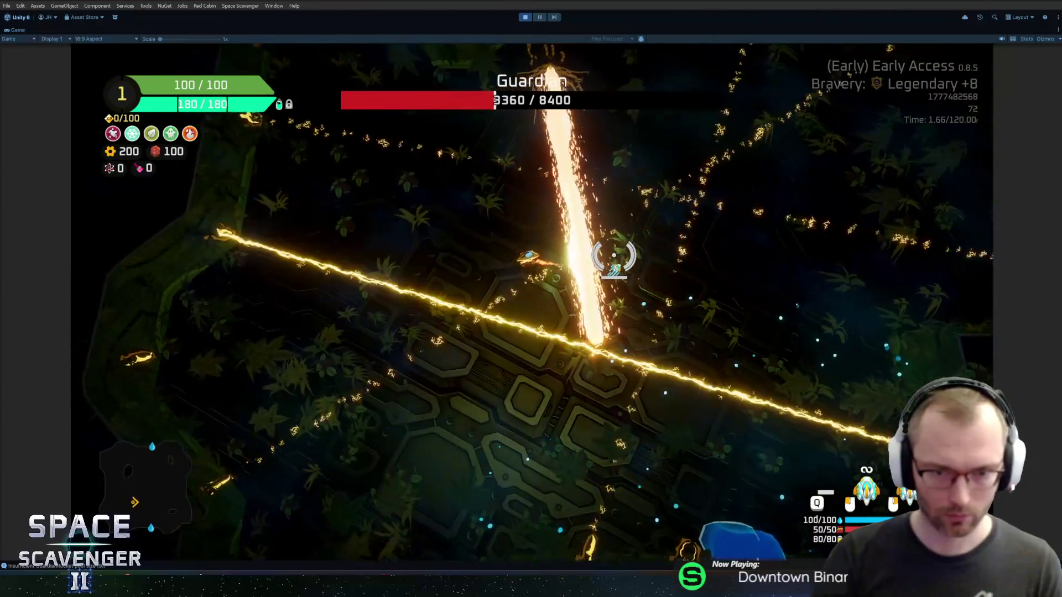
key("a")
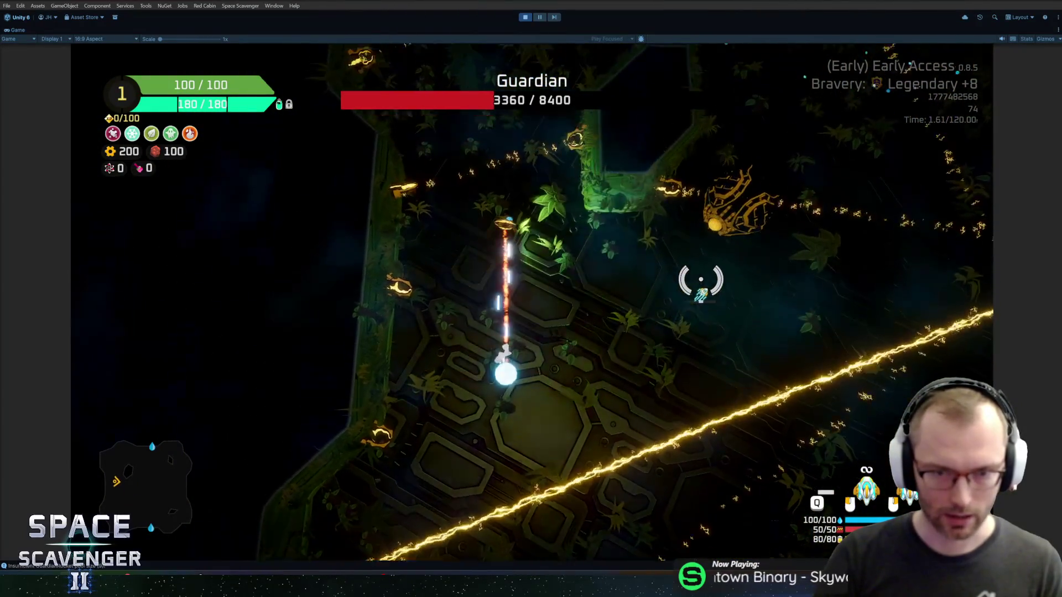
key("w")
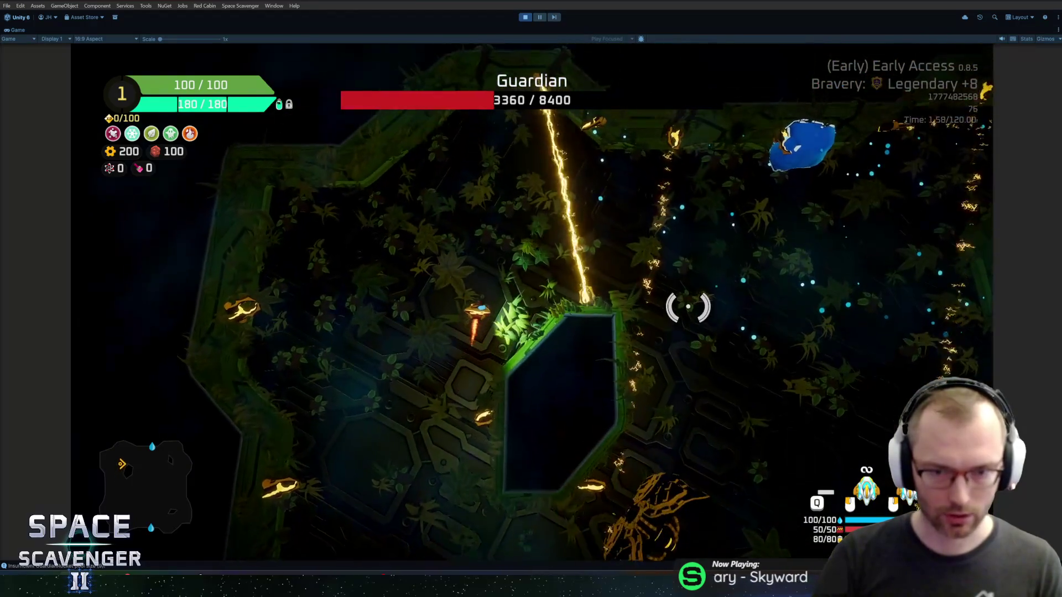
key("s")
key("d")
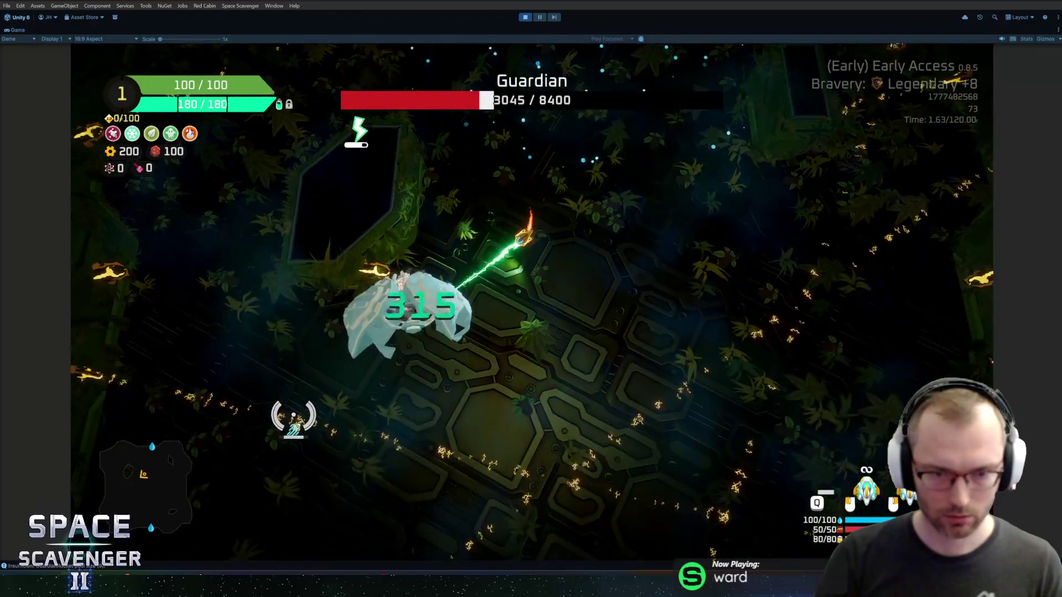
key("s")
key("a")
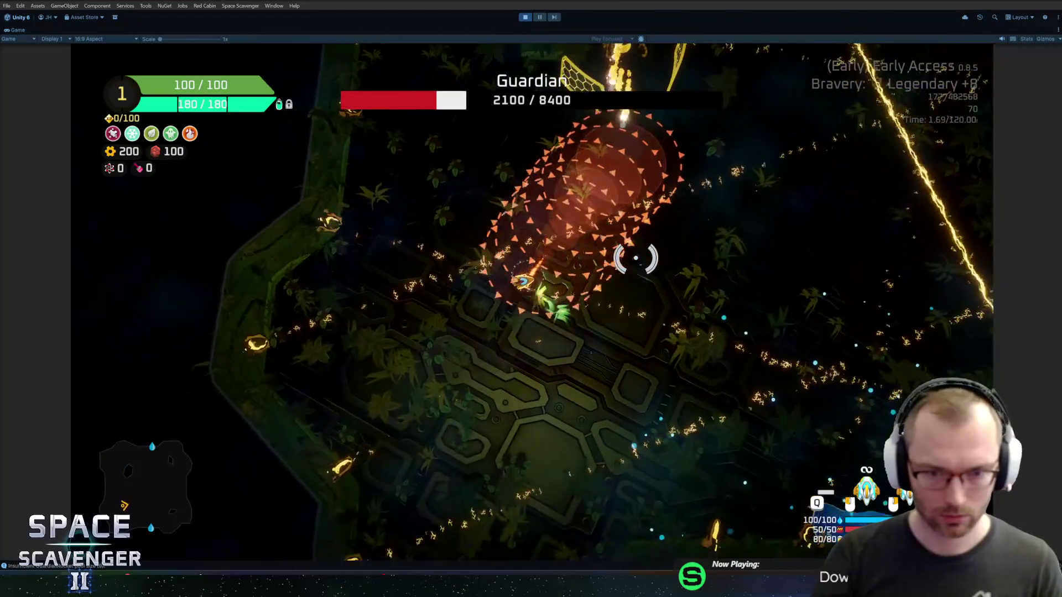
key("s")
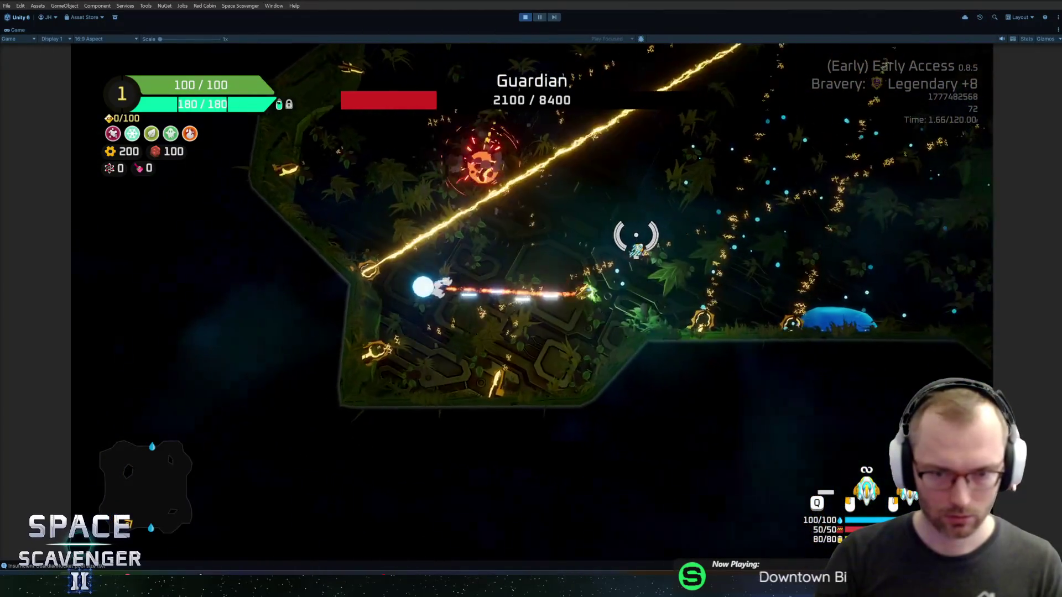
key("d")
key("w")
key("d")
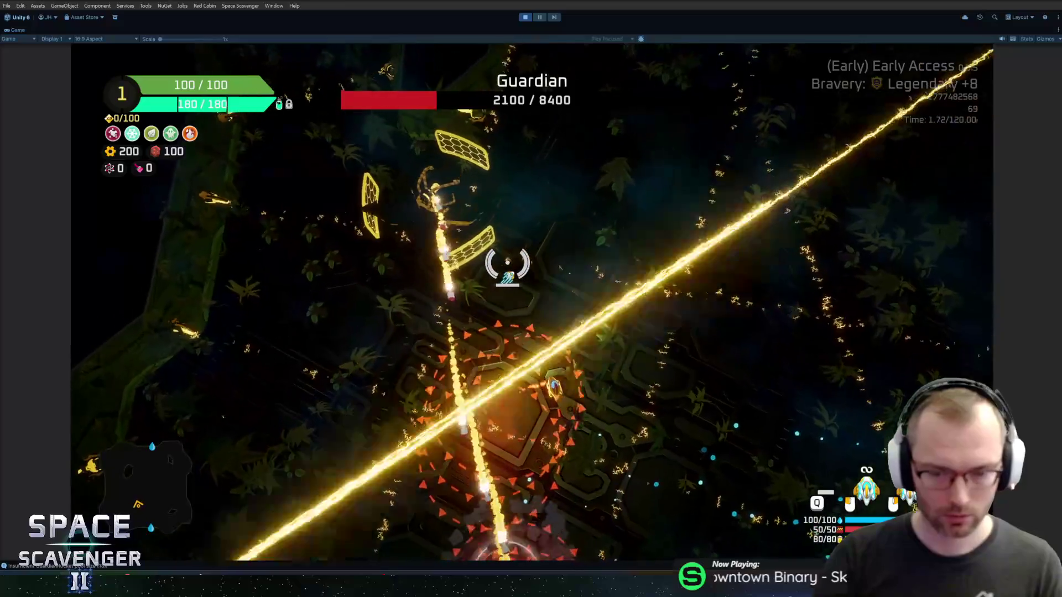
Rerun 'ship invulnerable 1' from the console history and finish off the Guardian.
key("d")
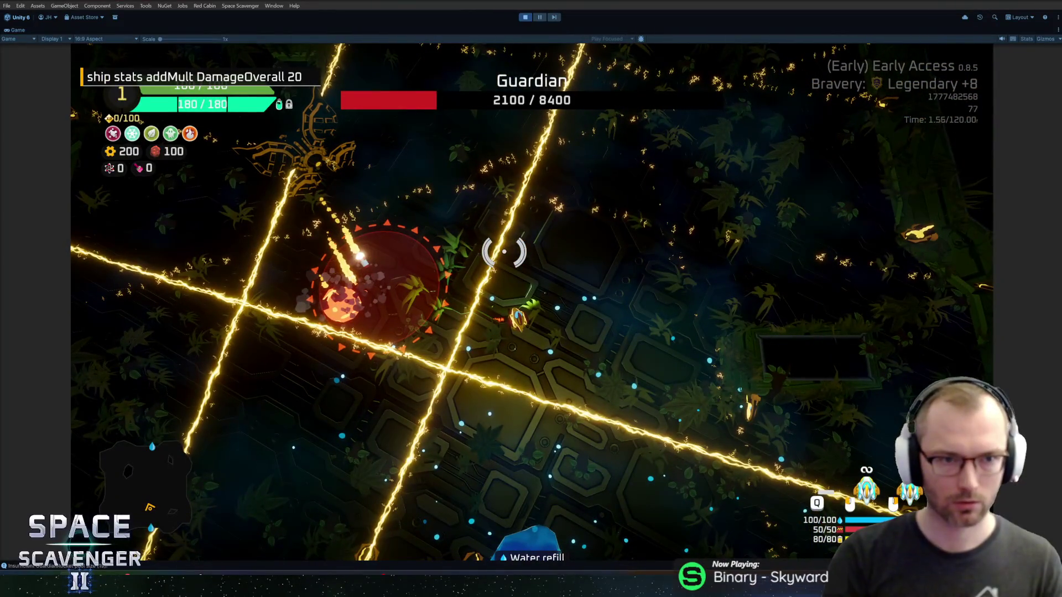
key("Up")
key("Up")
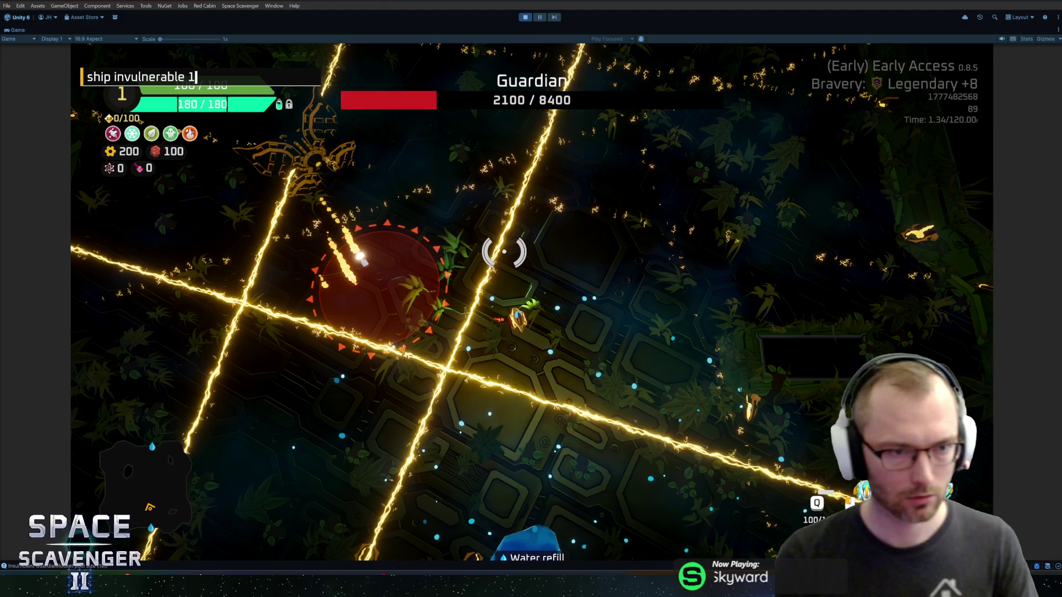
key("Return")
key("d")
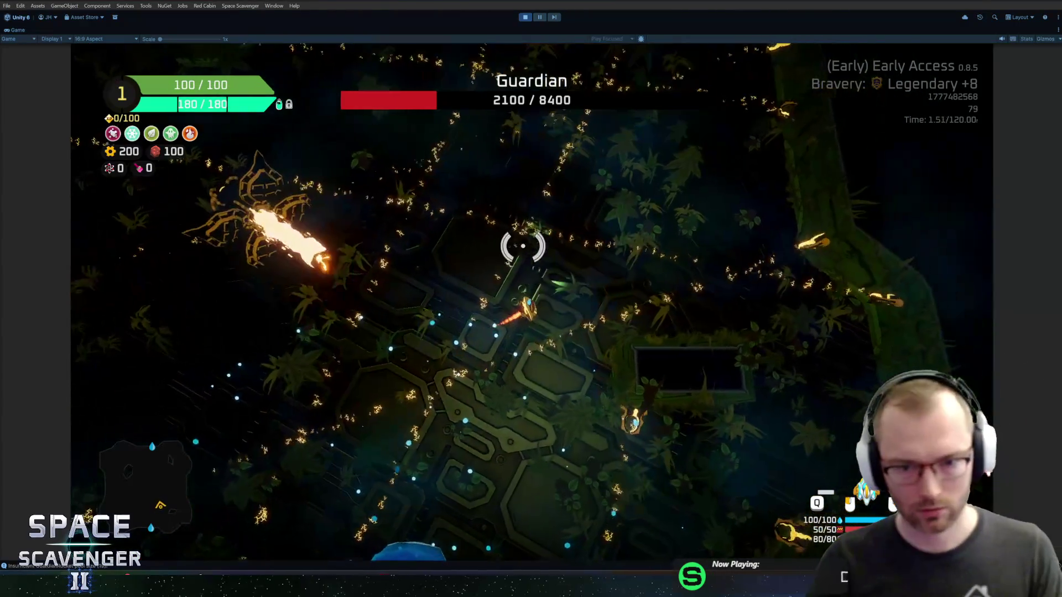
key("w")
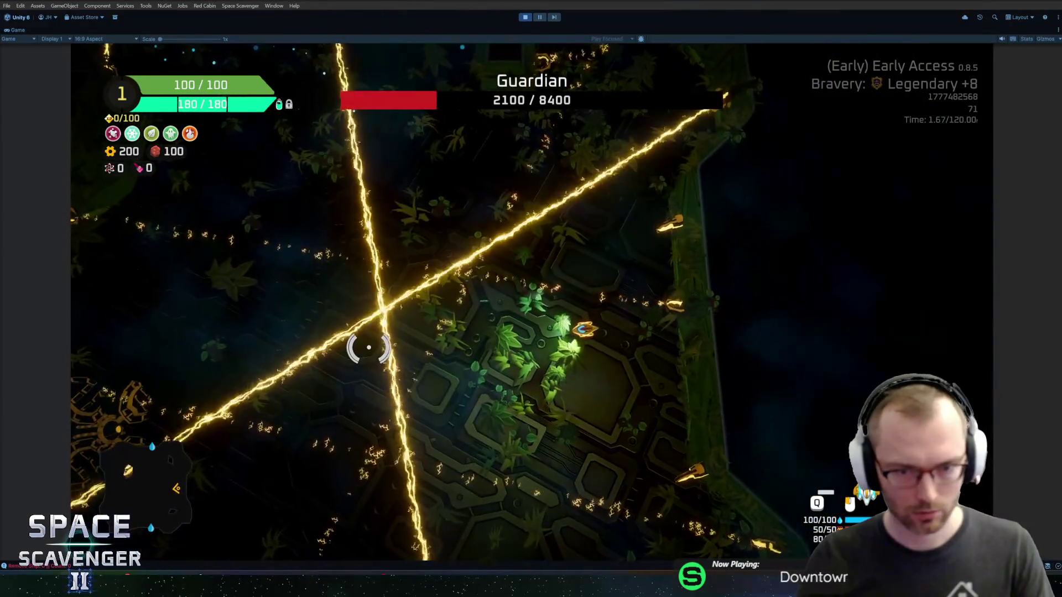
key("s")
key("a")
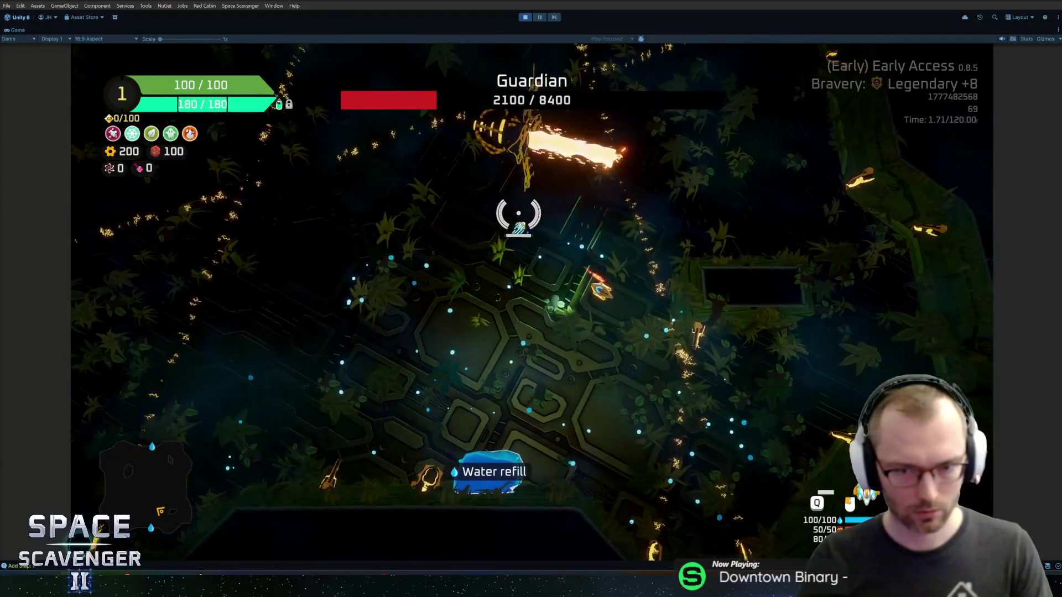
key("w")
key("a")
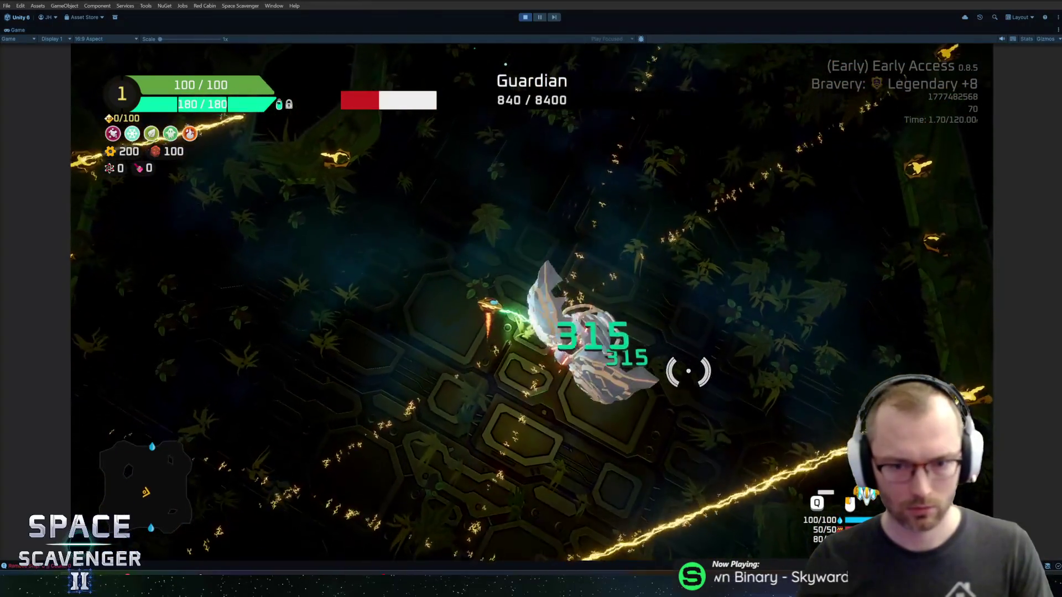
key("s")
key("d")
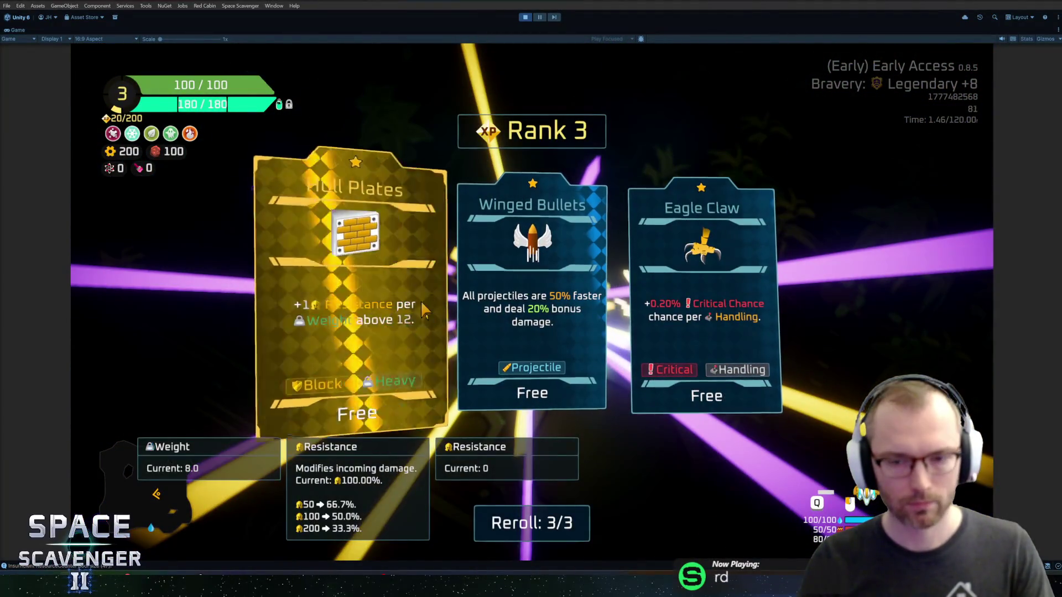
Take the Winged Bullets and Ruler upgrades, then stop the playtest.
mouse_move(601, 285)
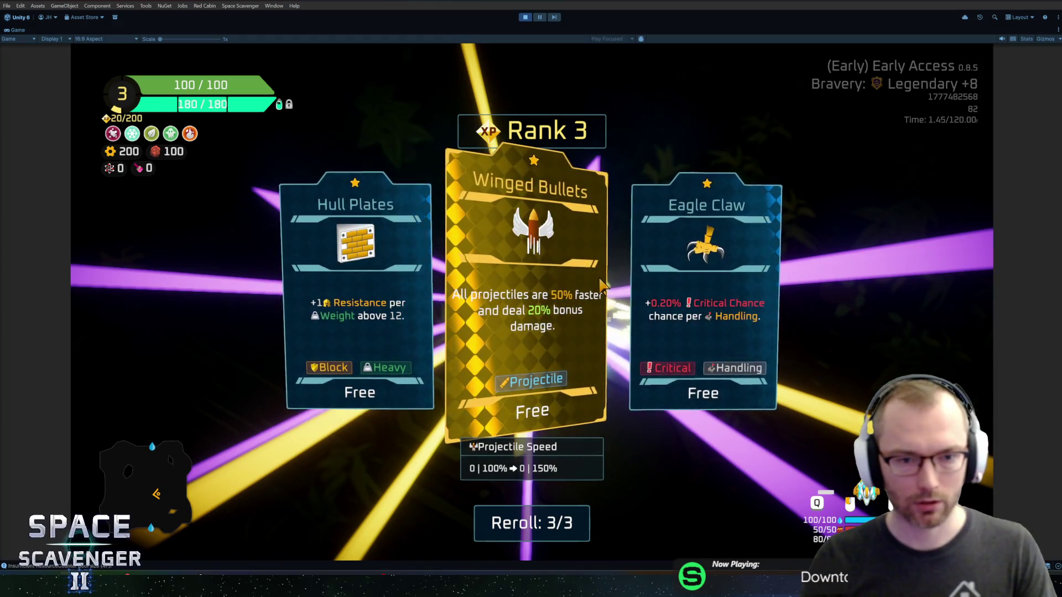
left_click(549, 290)
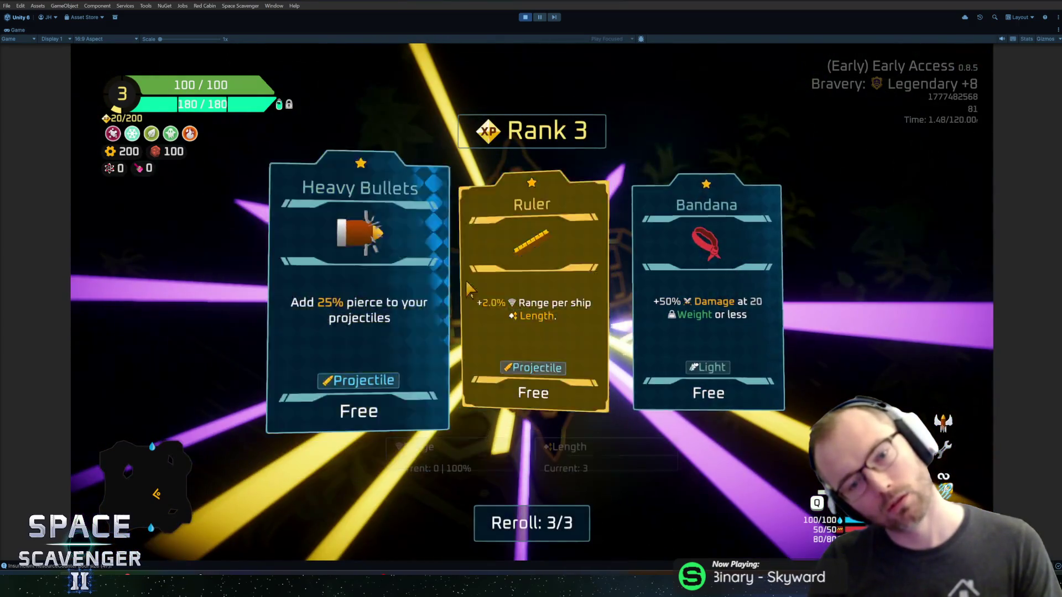
left_click(547, 312)
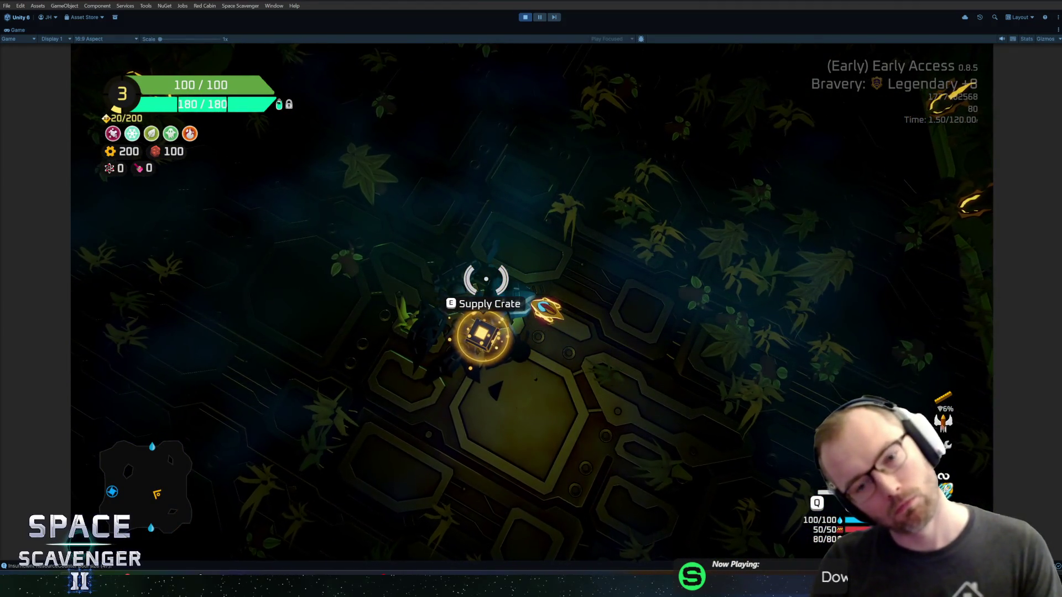
key("ctrl+p")
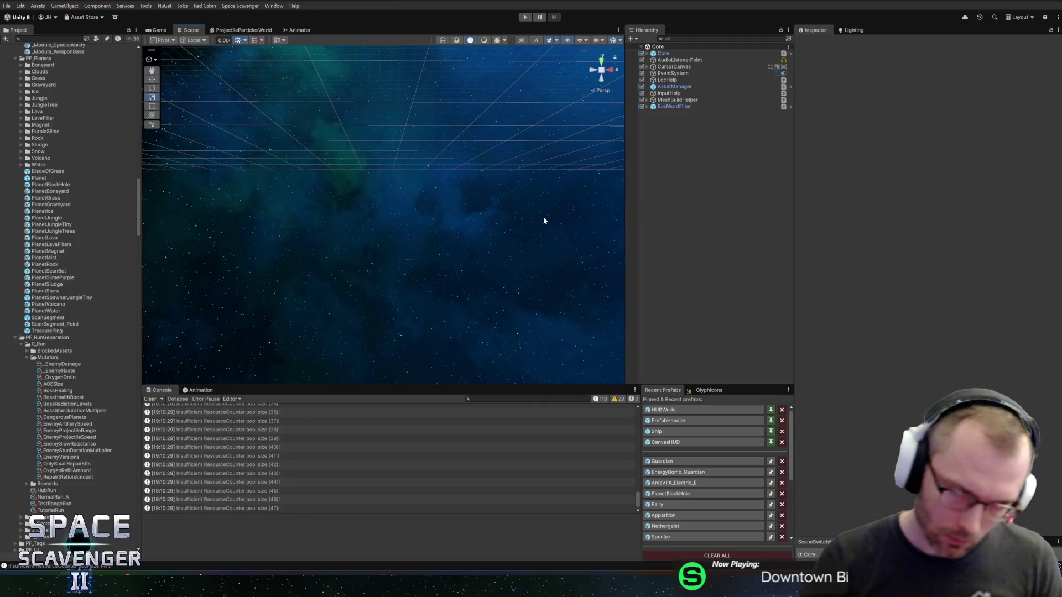
key("alt+Tab")
Open the DeathState class in Rider.
key("Tab")
key("Tab")
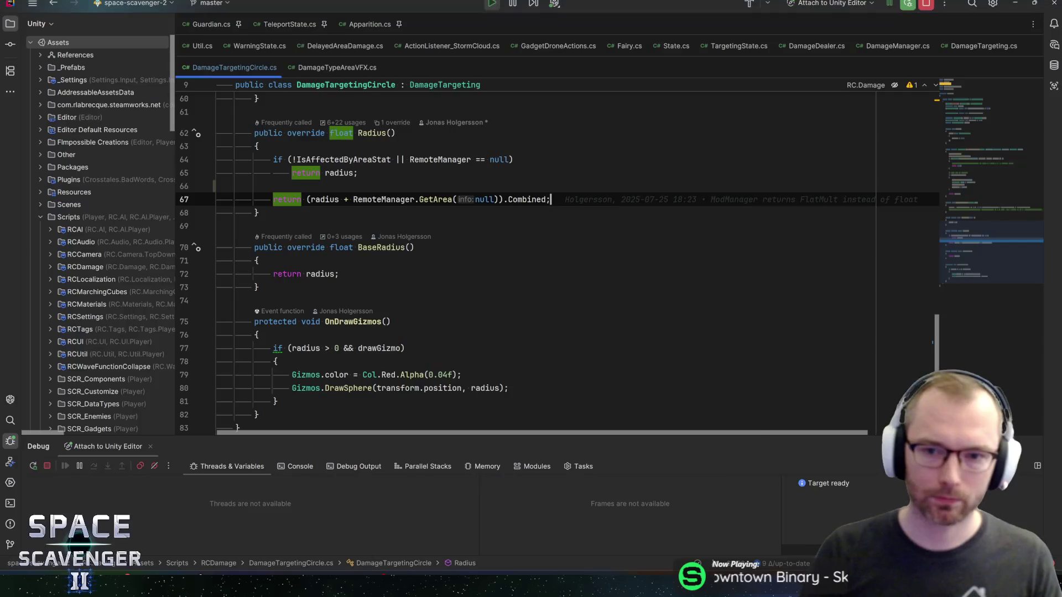
key("ctrl+t")
type("deathstate")
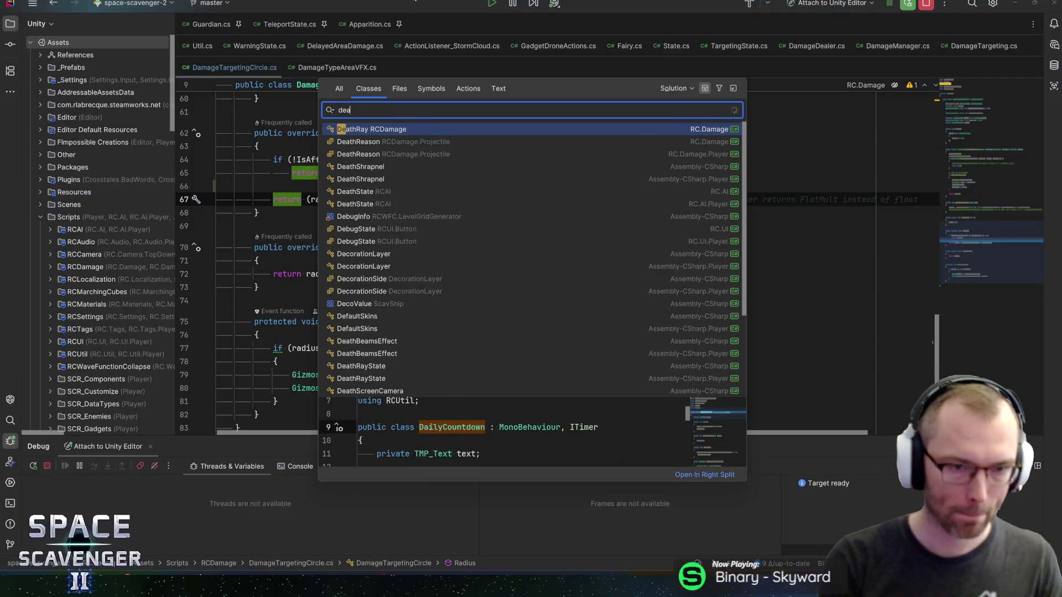
key("Return")
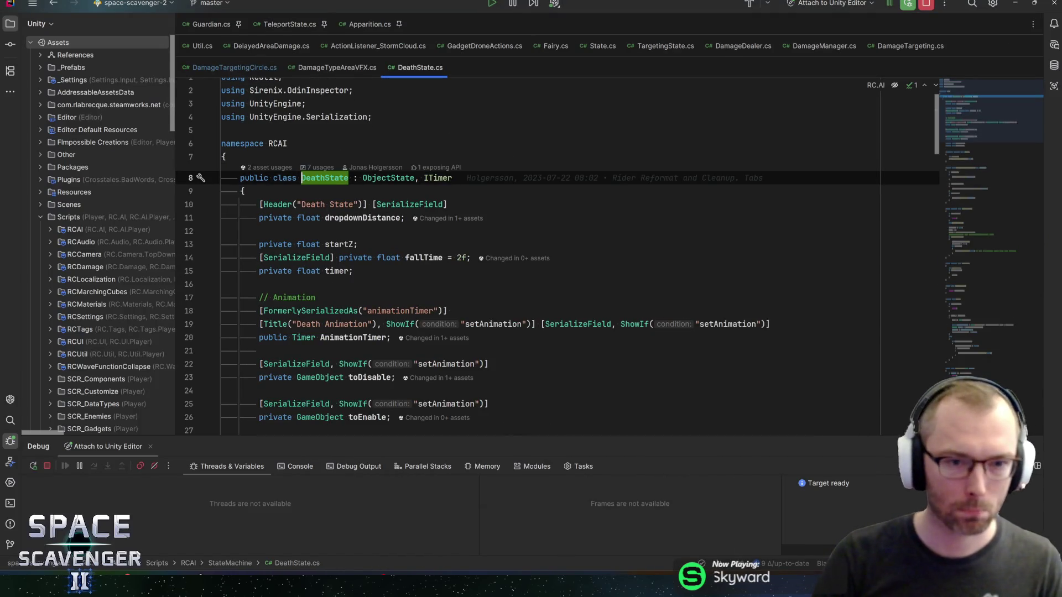
scroll(553, 254, "down", 3)
scroll(553, 254, "up", 3)
Find both uses of dropdownDistance in DeathState and review the Fall and OnTimerDone code.
key("ctrl+f")
type("dropdownDistance")
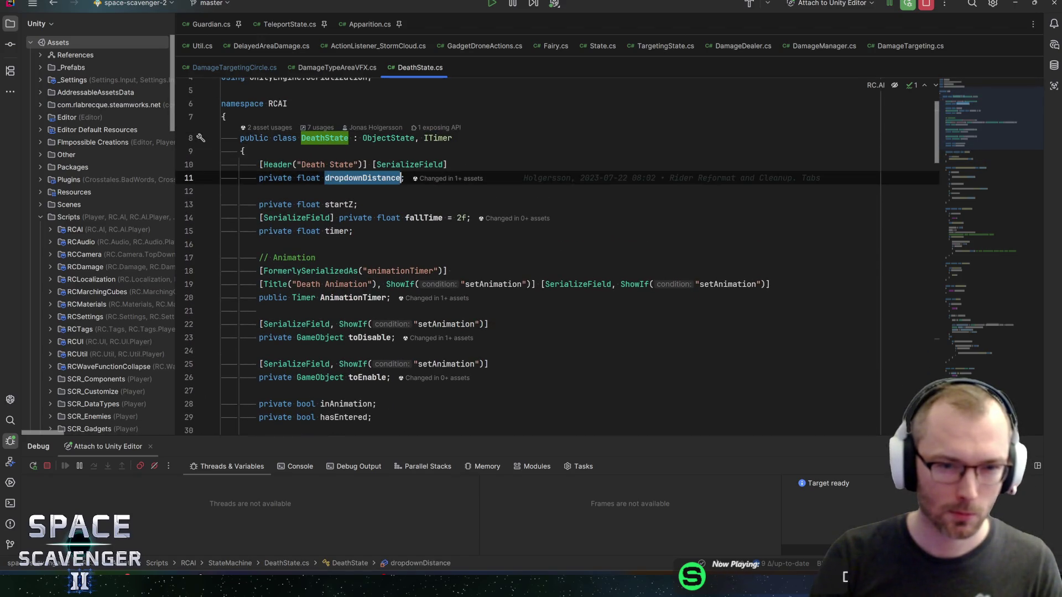
key("Return")
scroll(553, 266, "up", 4)
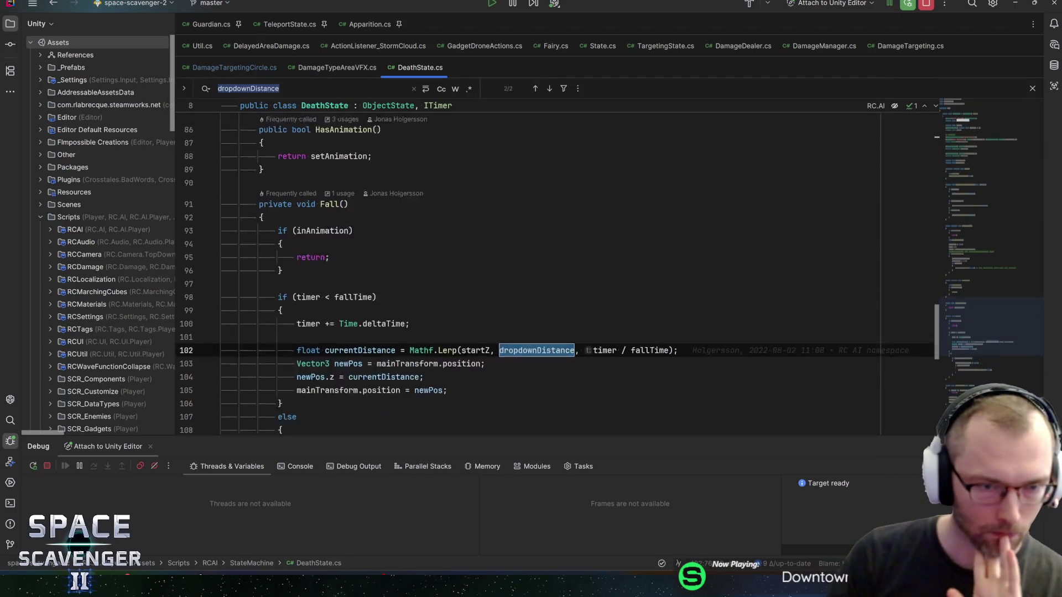
scroll(553, 266, "down", 6)
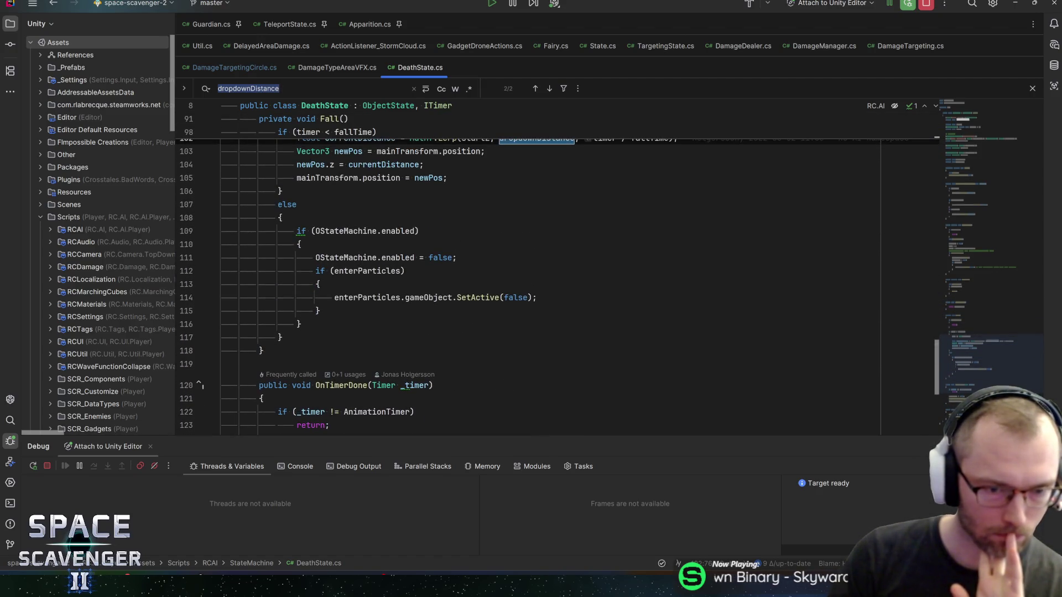
left_click(553, 257)
scroll(553, 258, "down", 4)
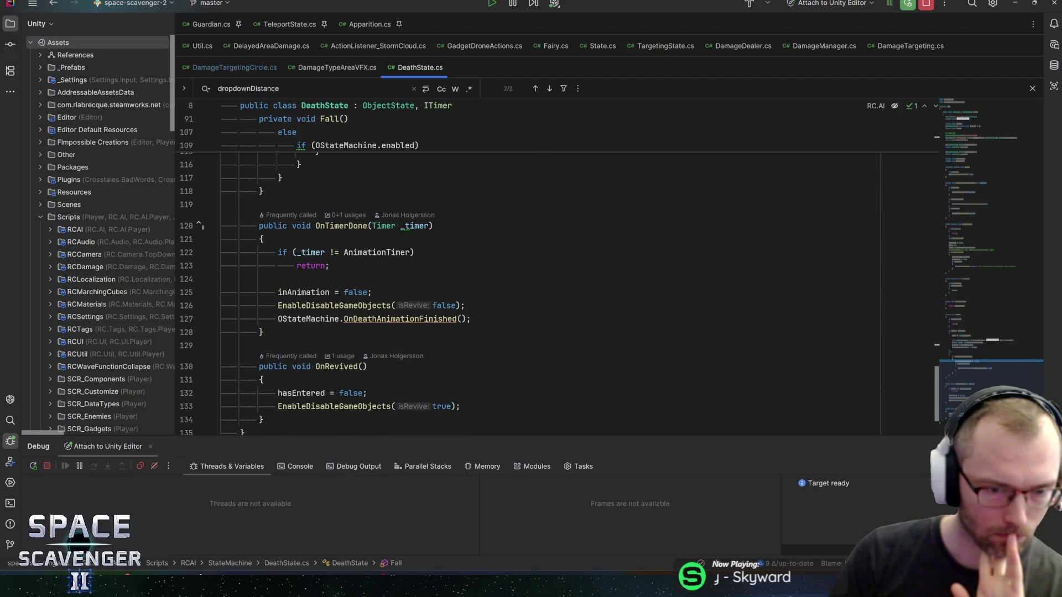
left_click(277, 278)
Open Galaxy.cs and search for xpPool, landing on xpPoolLarge.
key("ctrl+t")
type("galaxy")
key("Return")
type("xp")
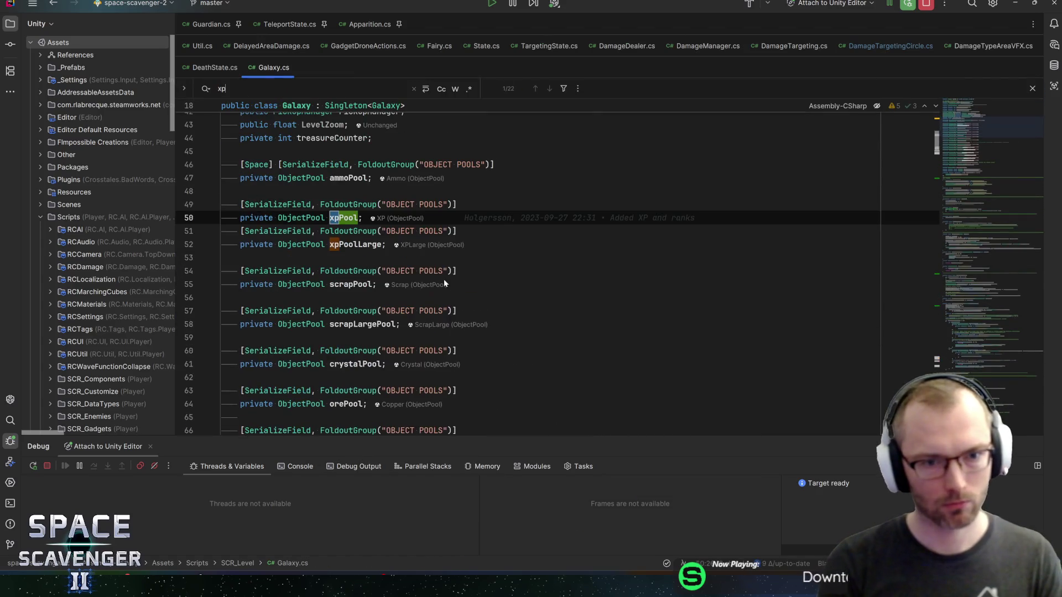
type("Pool")
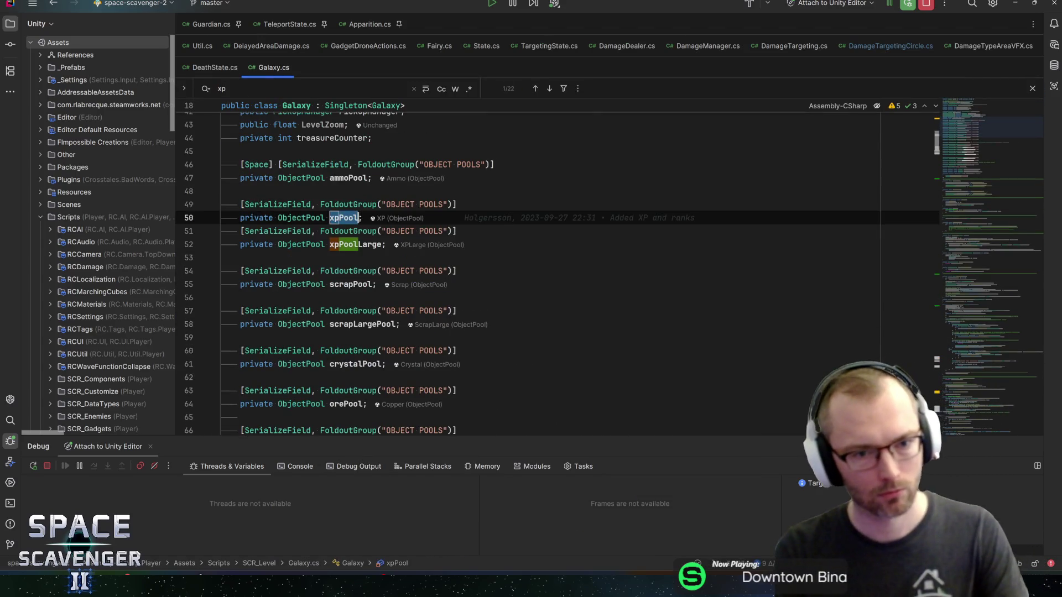
key("Return")
key("Return")
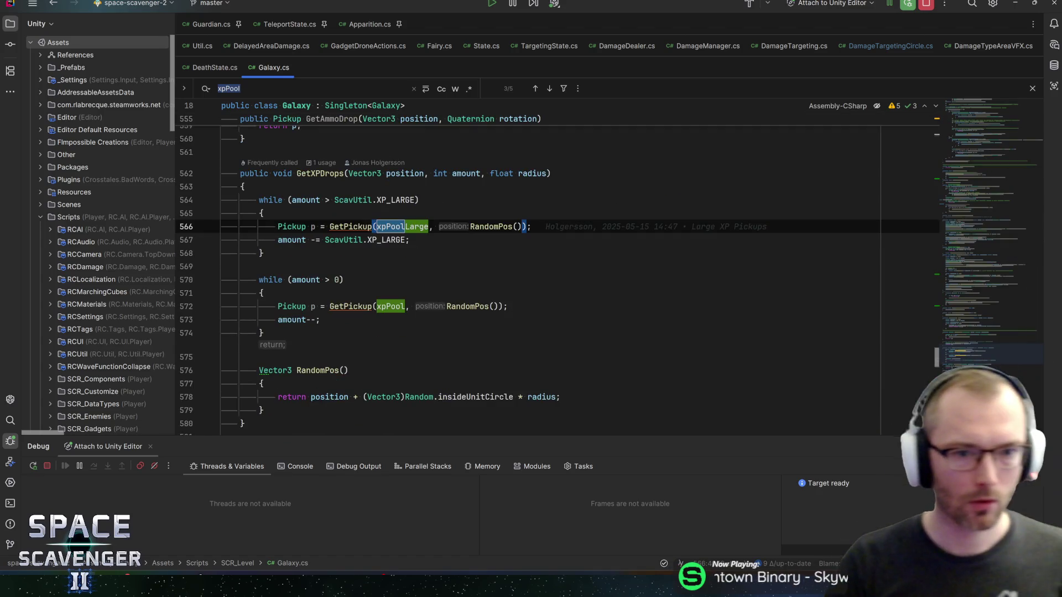
Trace GetXPDrops and GiveXP usages to the boss's GiveXP(null) call in BossBasics.
left_click(318, 173, "ctrl")
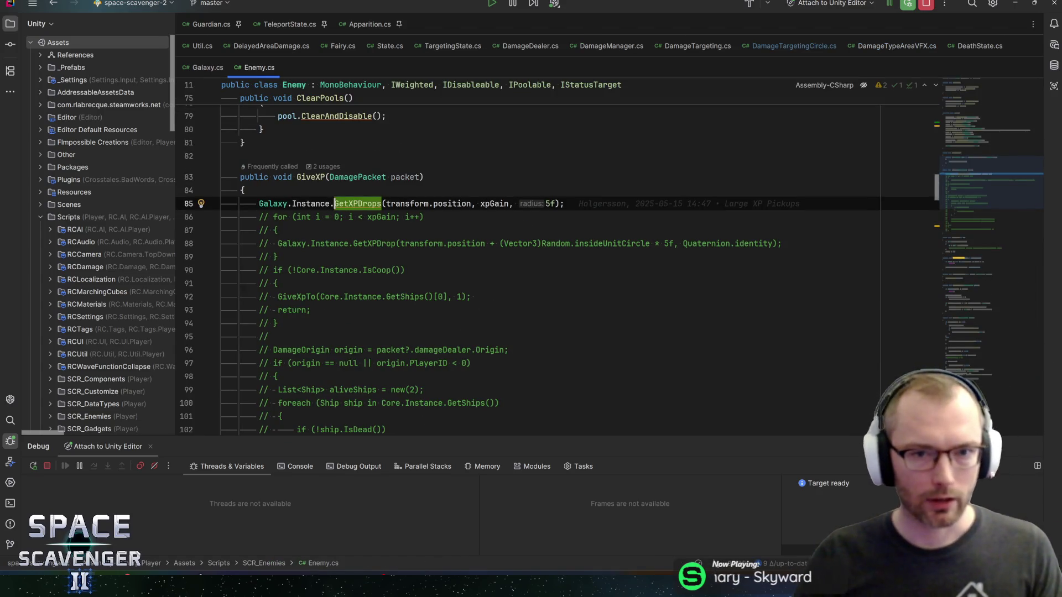
left_click(310, 177, "ctrl")
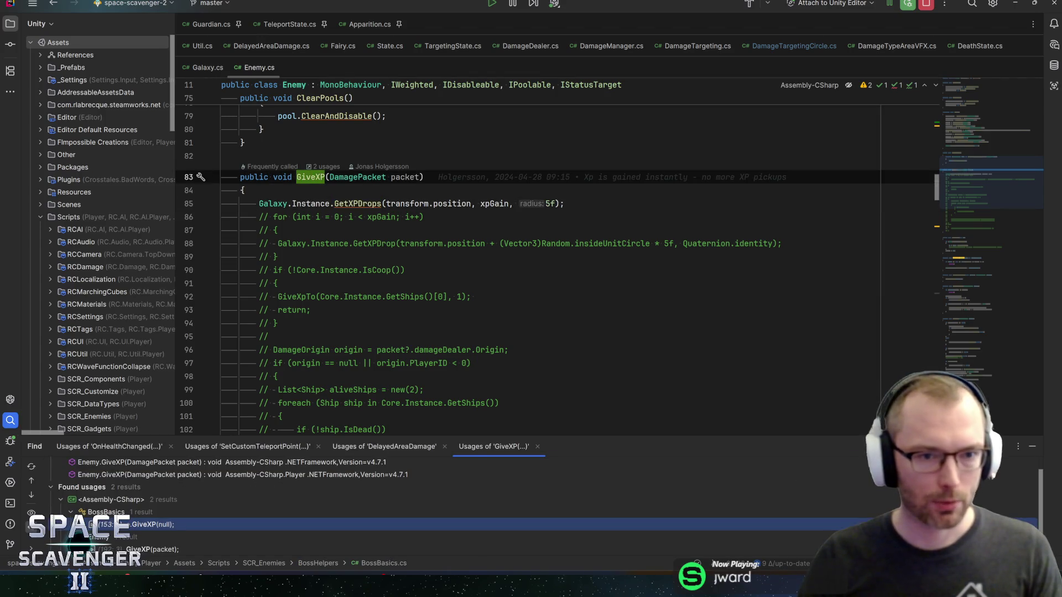
scroll(138, 533, "down", 1)
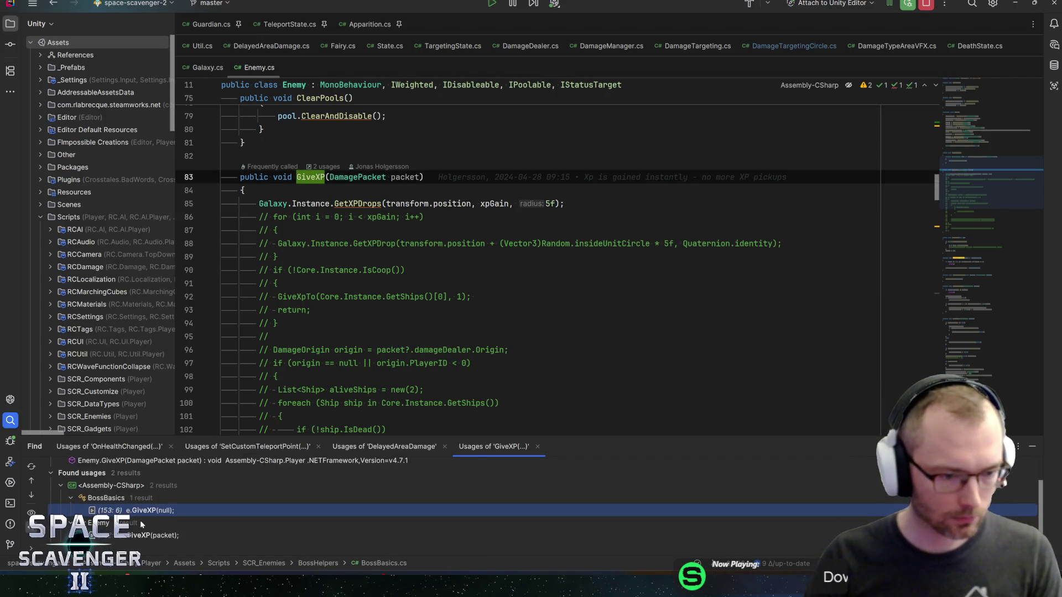
double_click(138, 535)
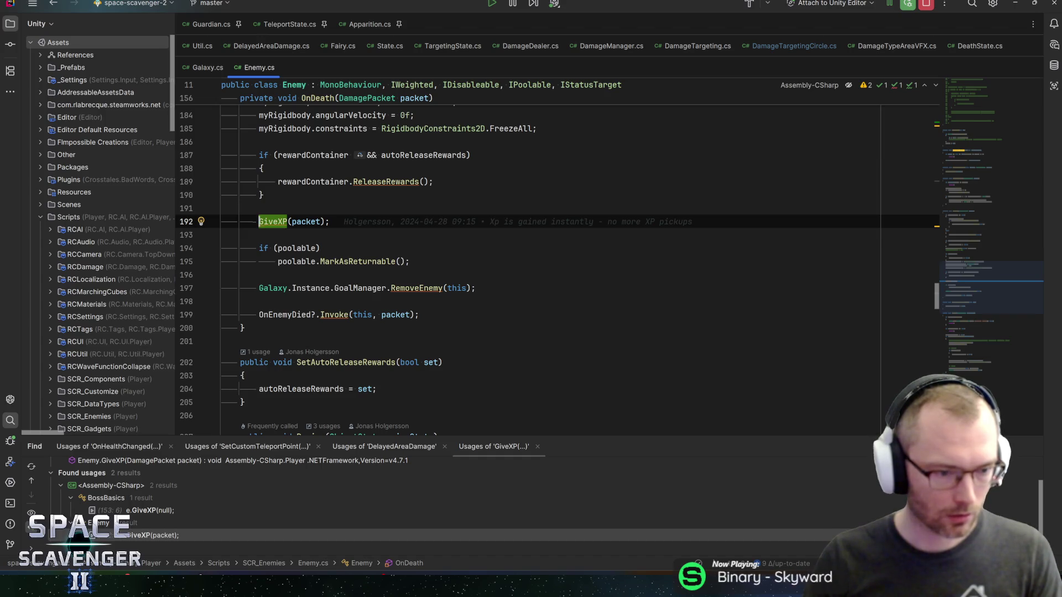
scroll(553, 271, "up", 2)
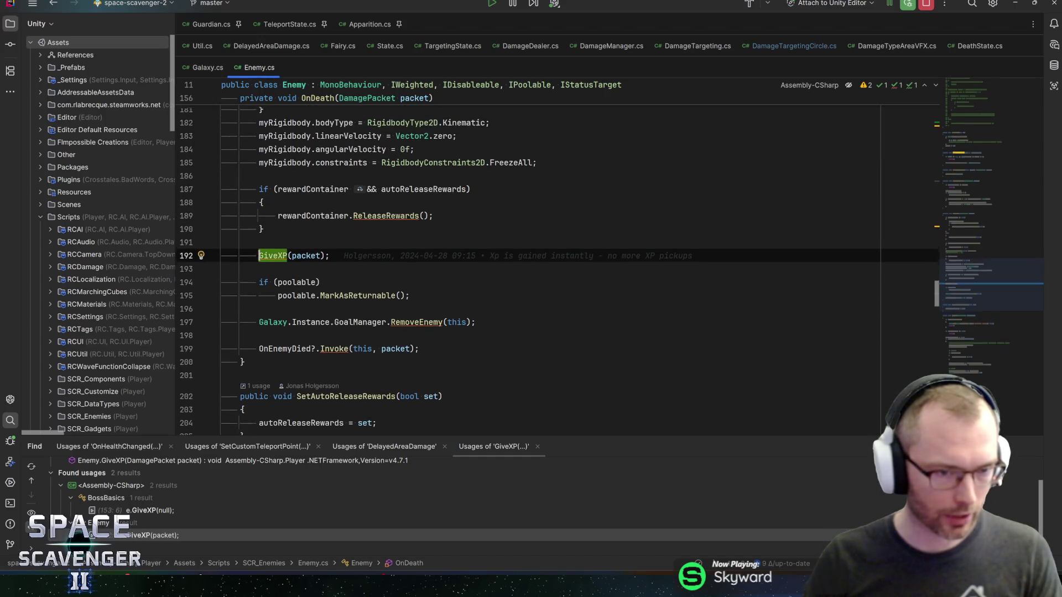
scroll(553, 271, "up", 3)
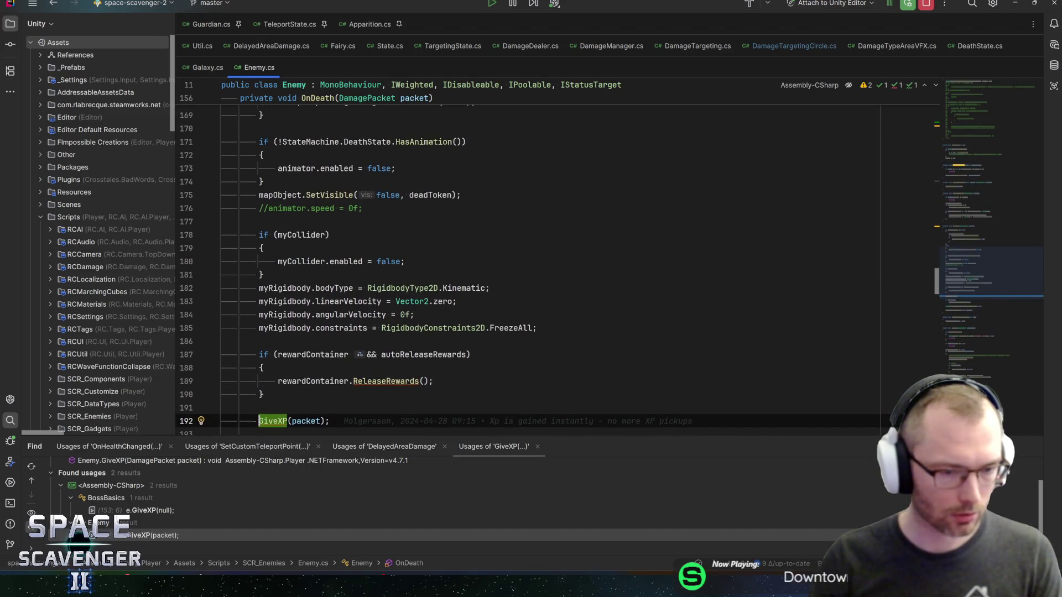
scroll(553, 271, "down", 2)
double_click(150, 511)
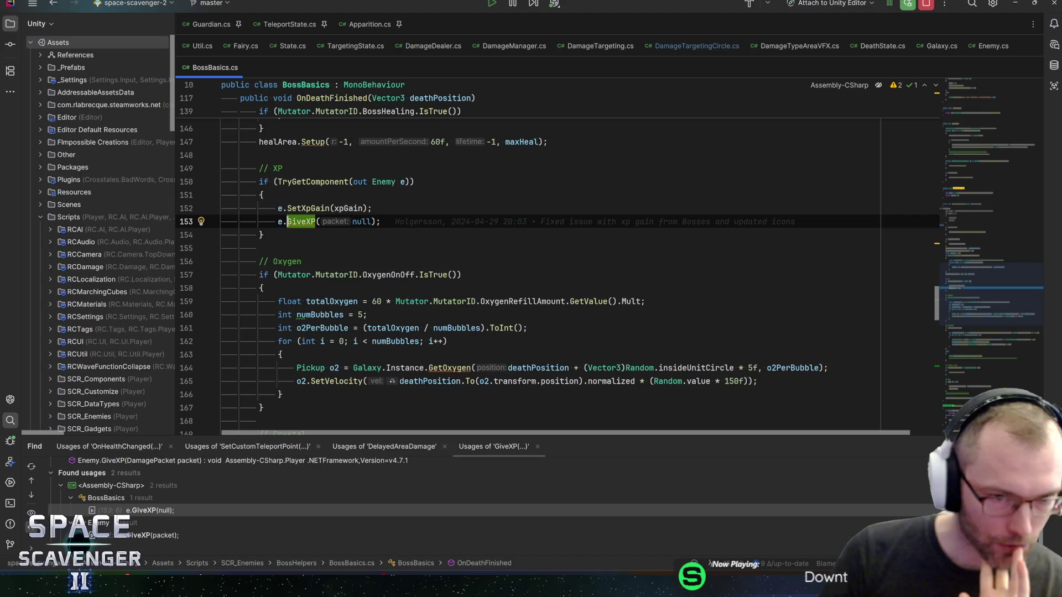
Check the xpGain field declaration, then return to the boss GiveXP call.
left_click(361, 208)
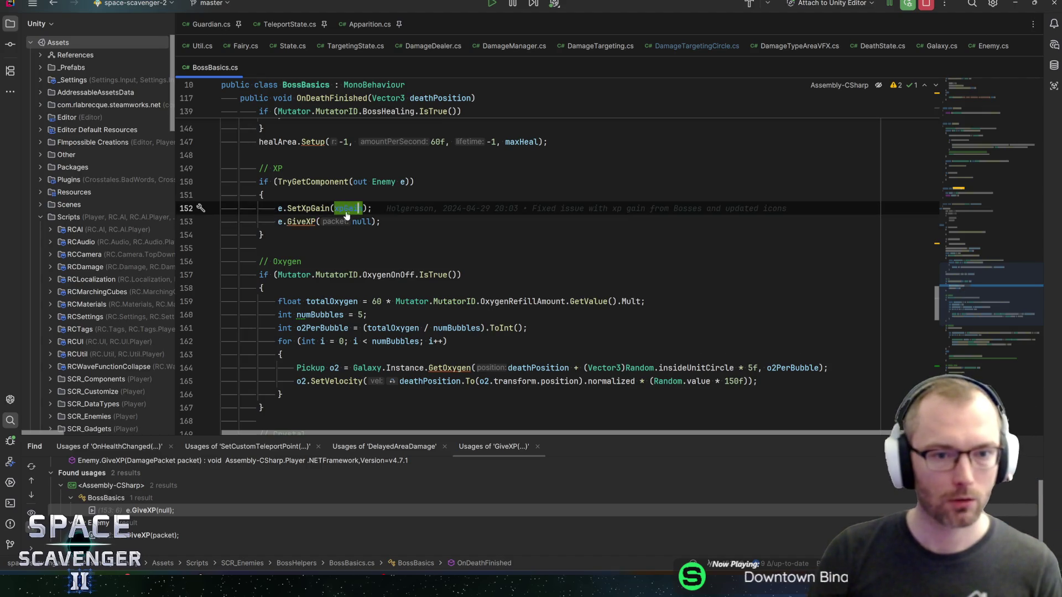
key("F12")
key("ctrl+minus")
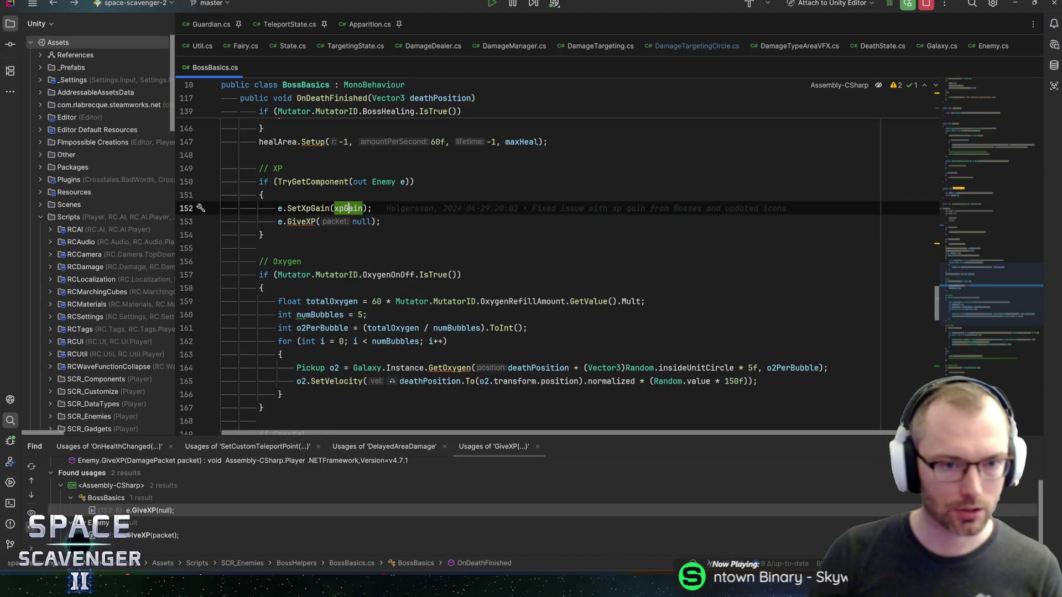
key("Down")
Follow the GiveXP(packet) usage into Enemy.cs and trace xpGain to SetXpGain in Awake.
double_click(150, 535)
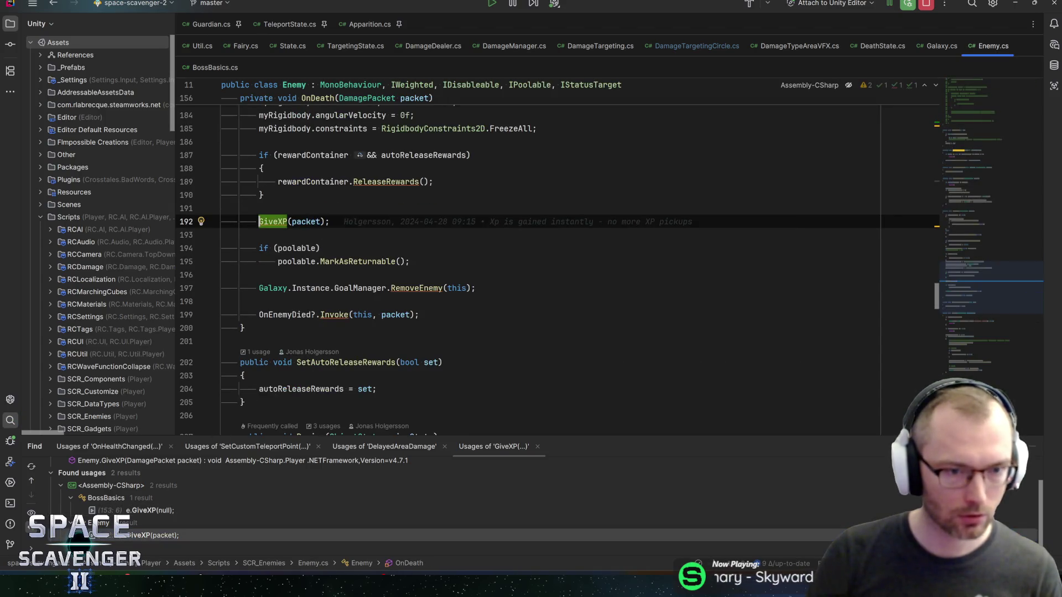
key("F12")
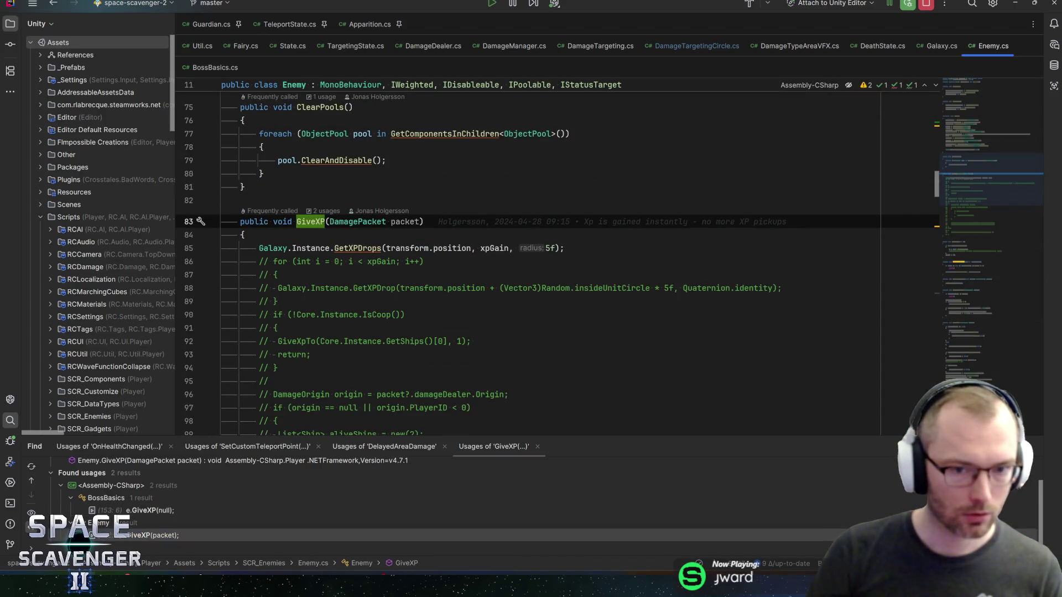
left_click(481, 247)
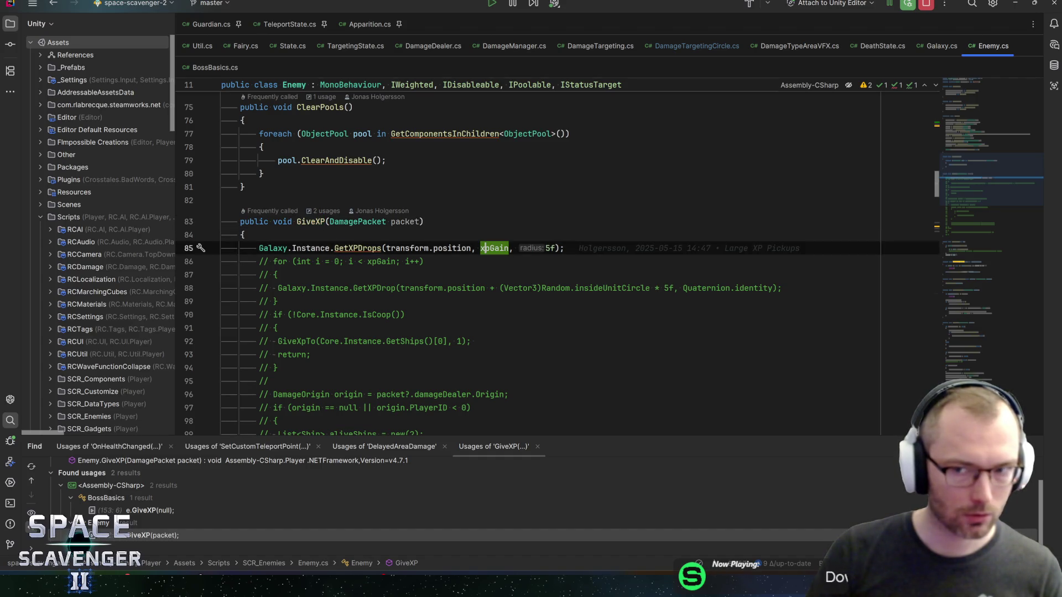
key("F12")
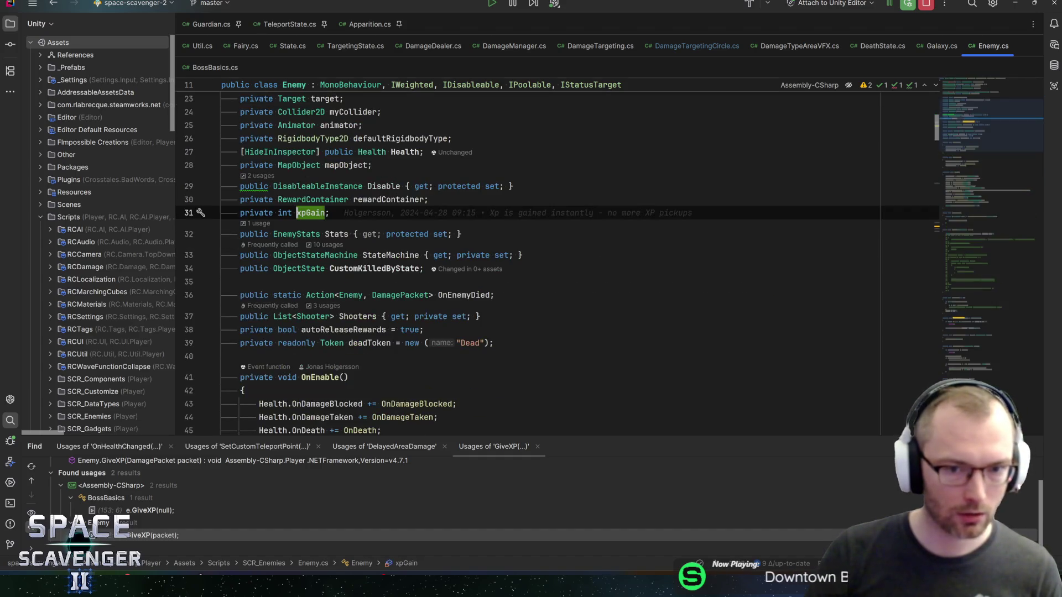
key("ctrl+f")
key("Return")
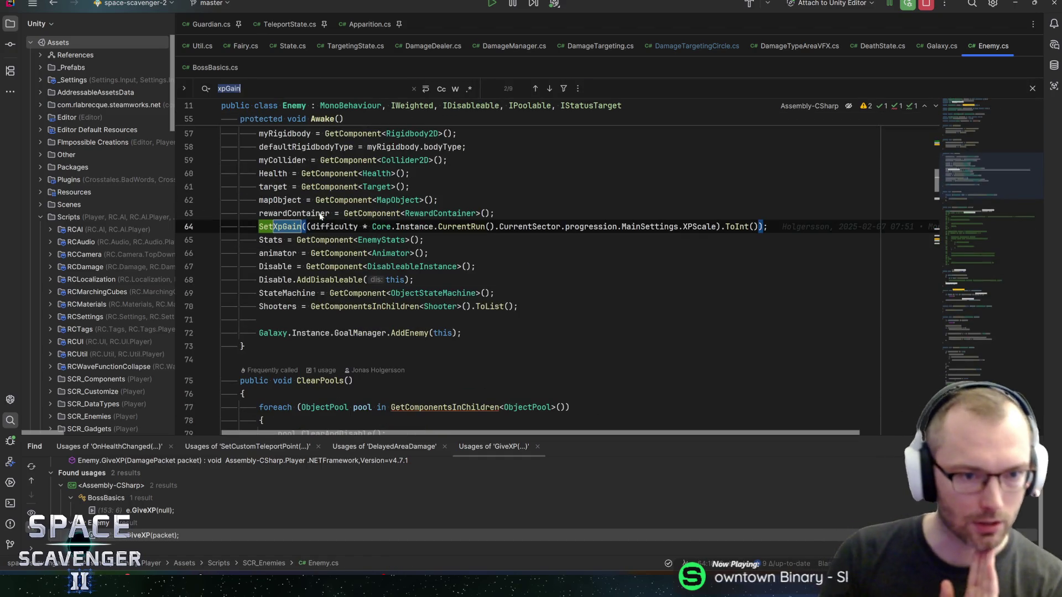
Inspect difficulty and XPScale in Enemy's XP gain formula.
left_click(334, 226)
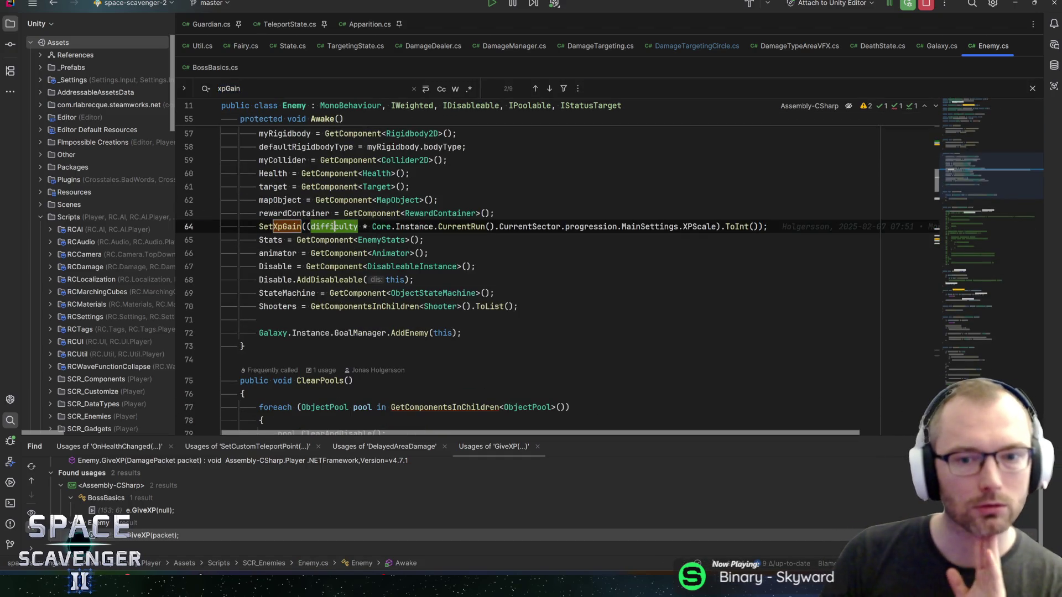
left_click(707, 226)
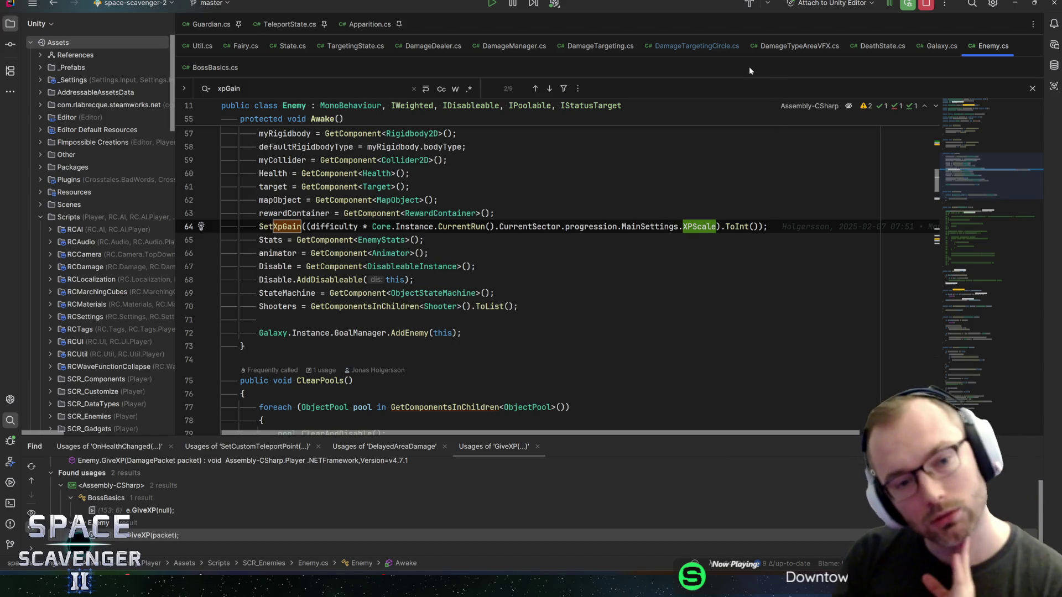
left_click(330, 226)
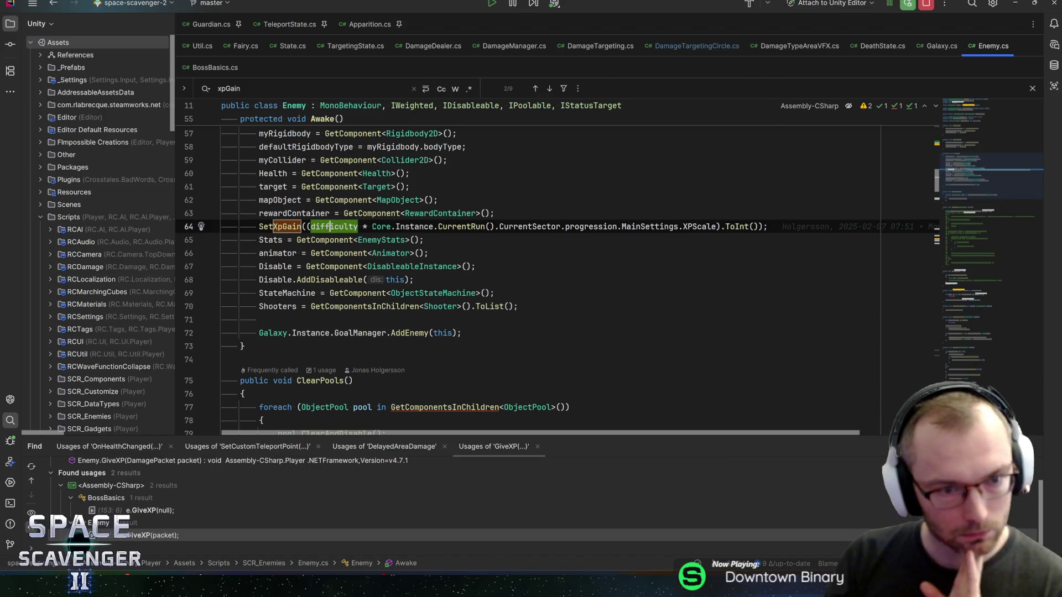
scroll(330, 227, "up", 2)
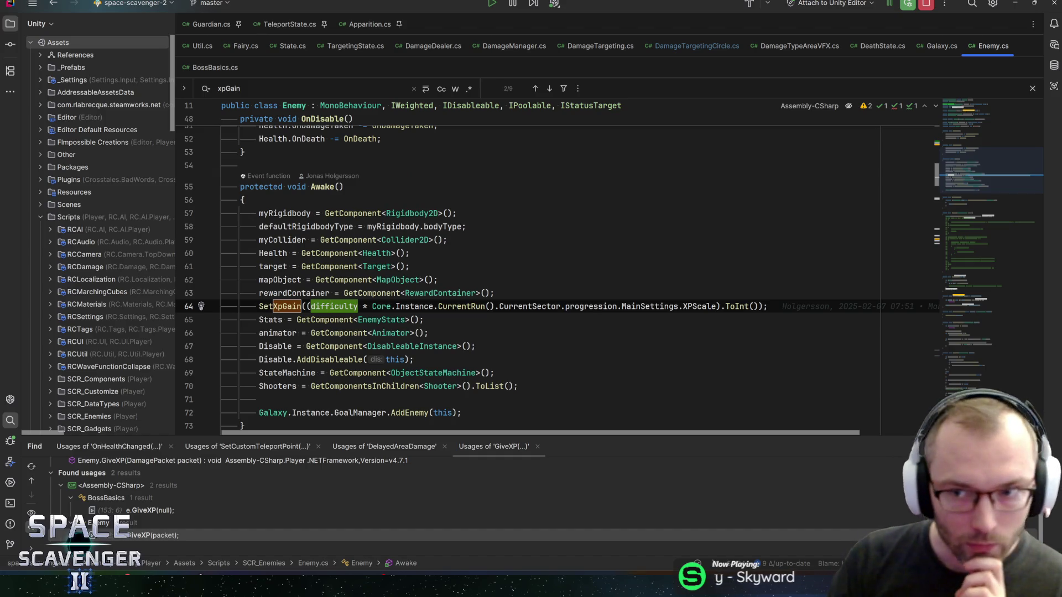
Return to OnDeath's GiveXP(packet) call and search the file for autoReleaseRewards.
key("F3")
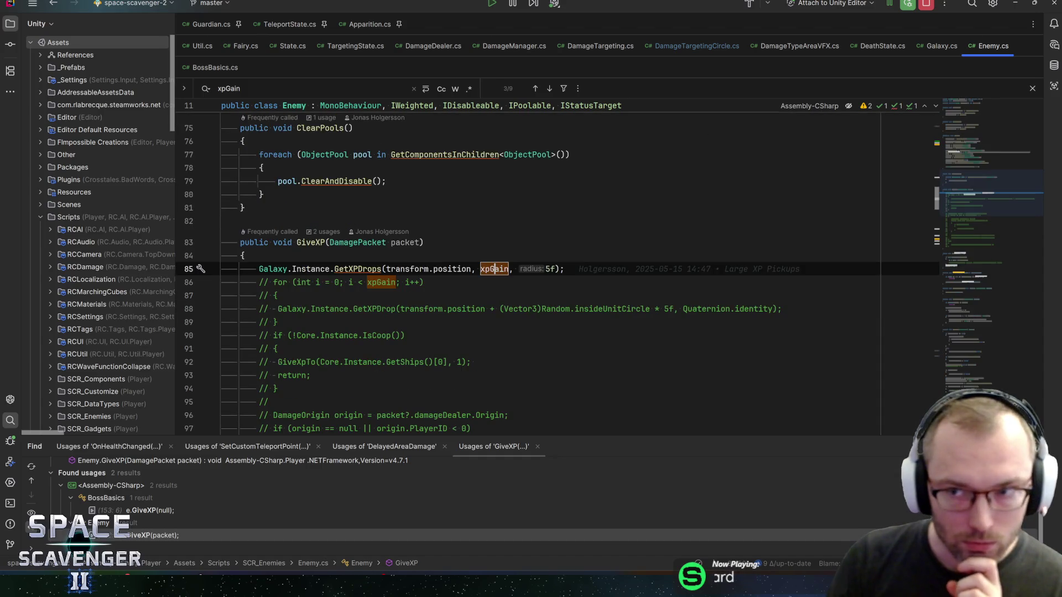
key("ctrl+alt+Left")
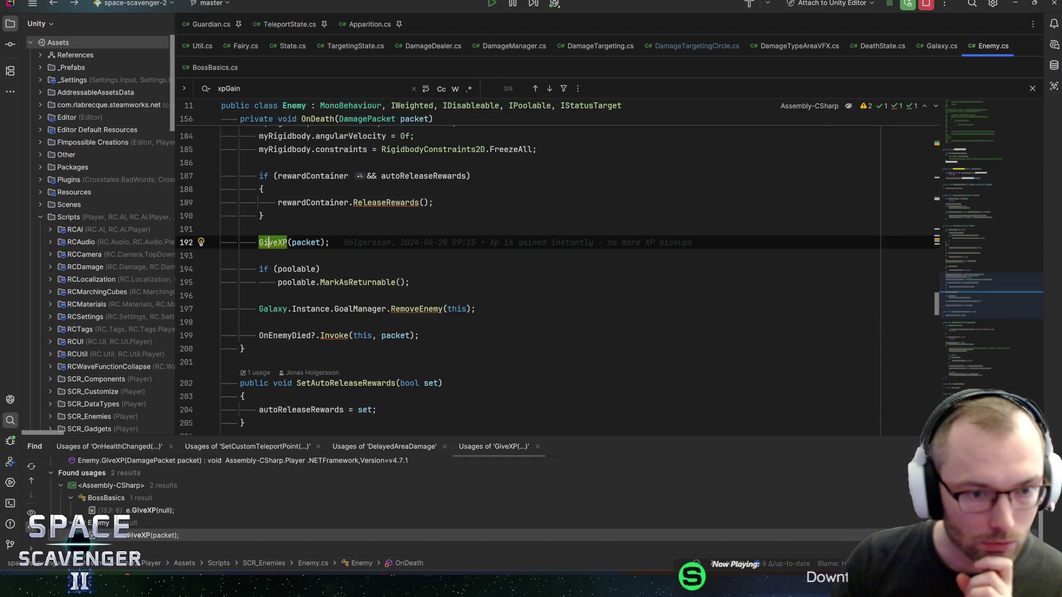
left_click(330, 242)
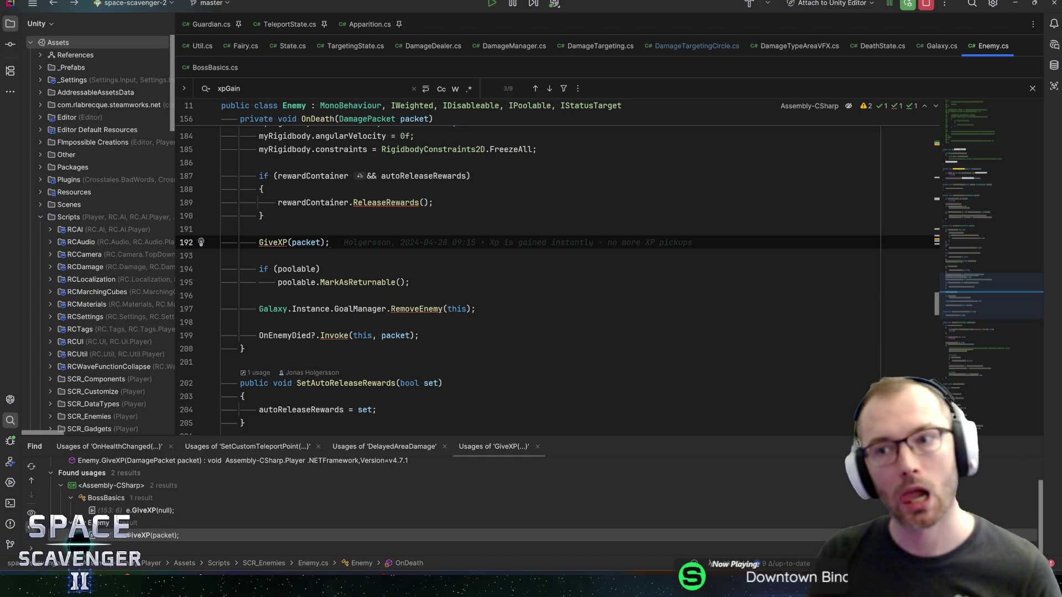
left_click(222, 229)
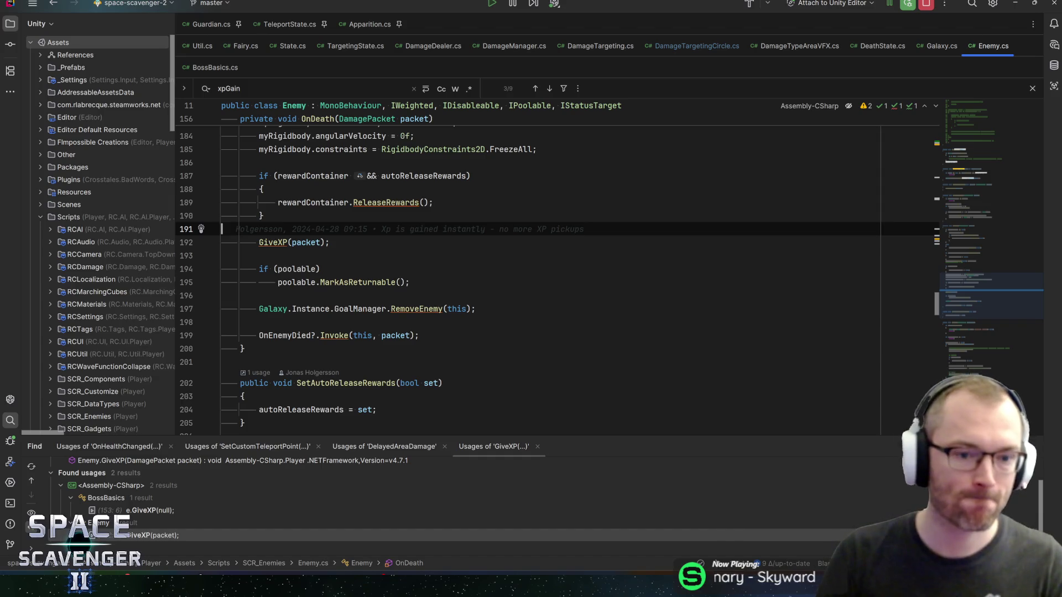
scroll(553, 266, "up", 3)
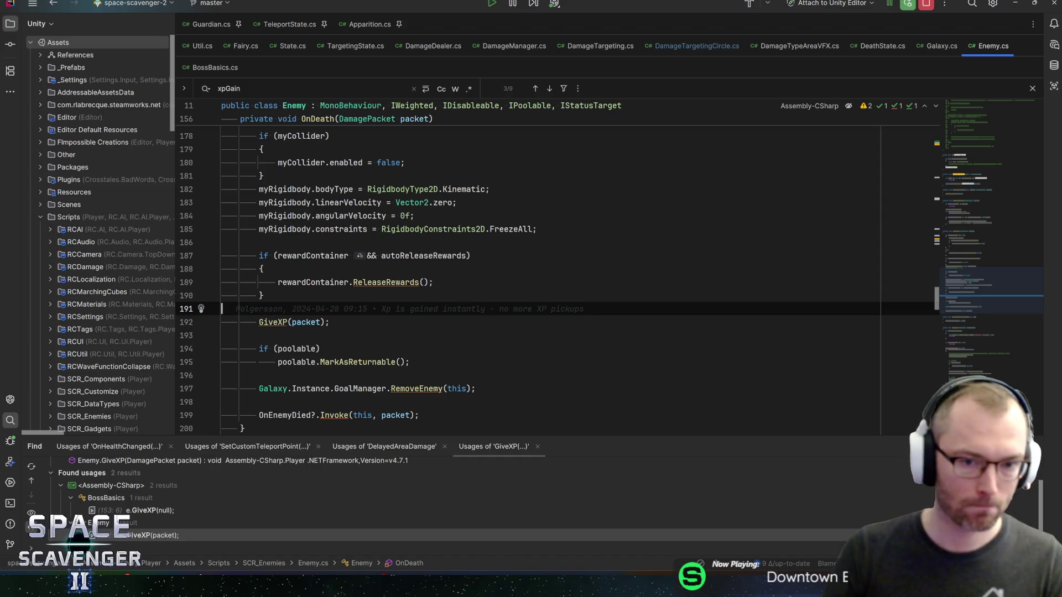
double_click(432, 256)
key("ctrl+f")
key("Return")
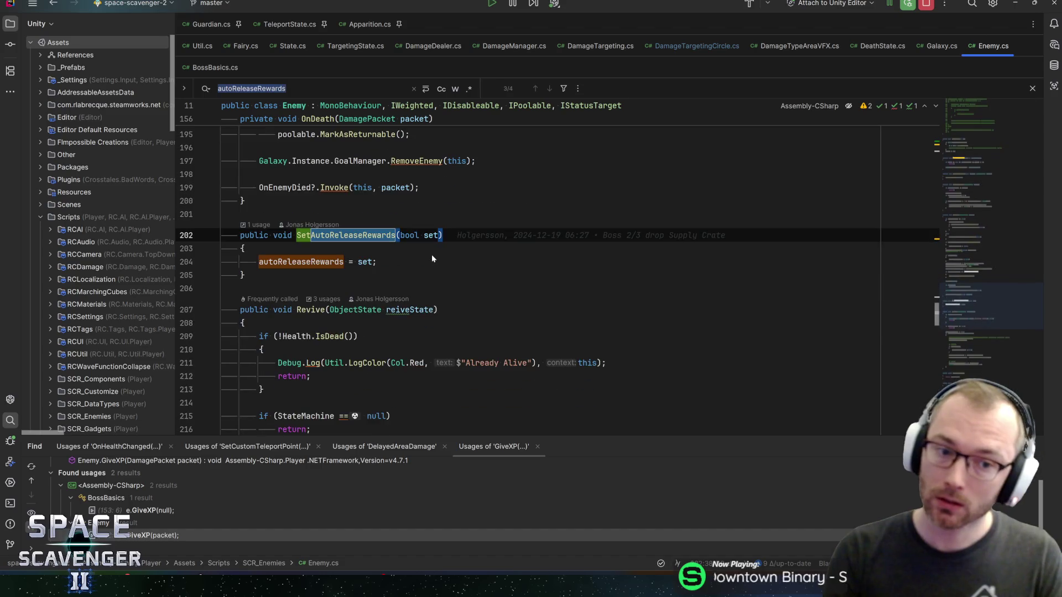
key("Return")
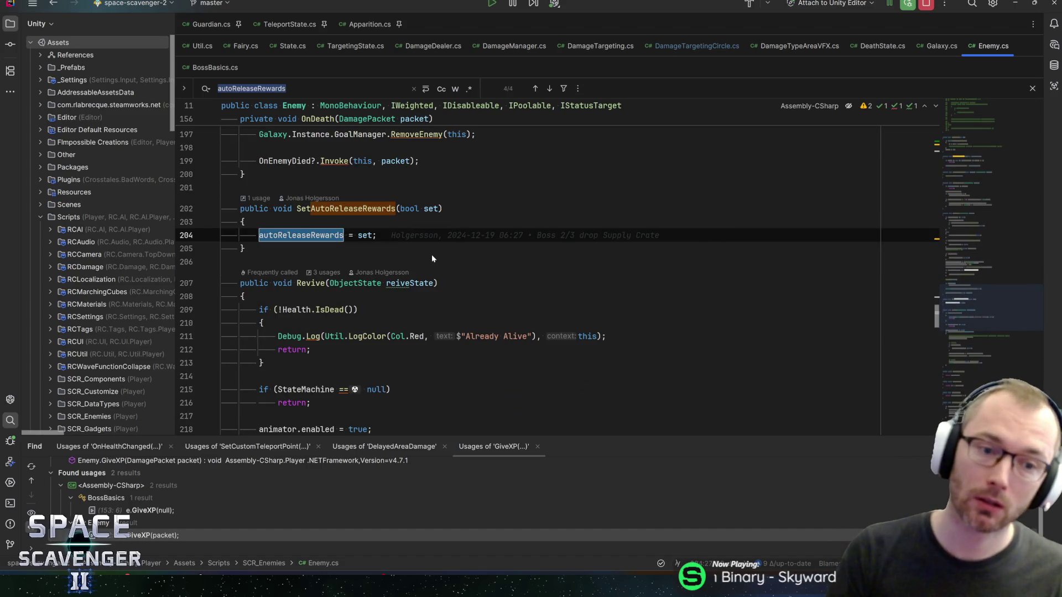
left_click(353, 208)
key("ctrl+b")
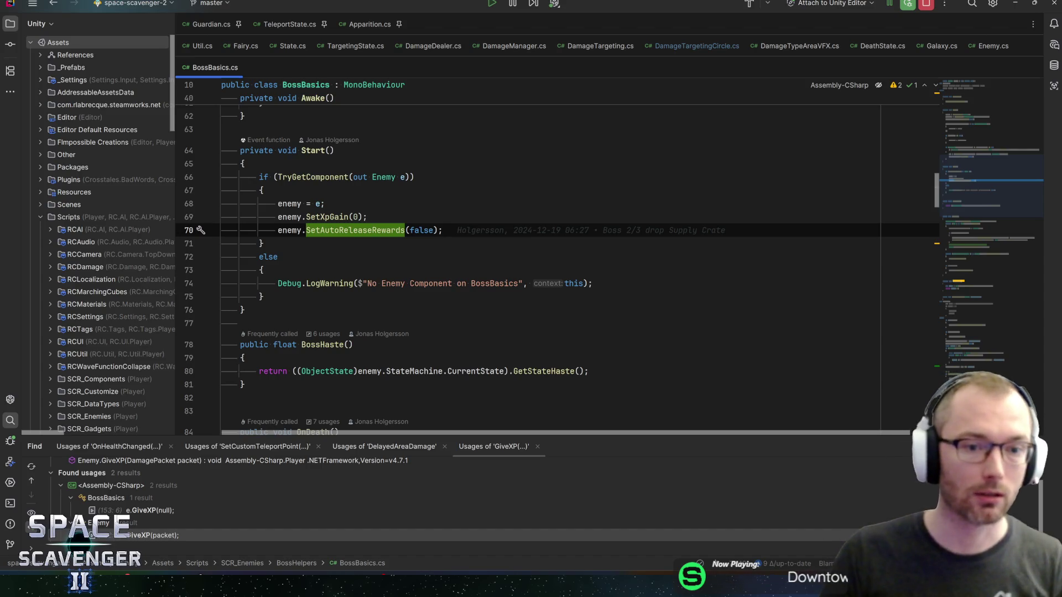
key("Up")
key("Up")
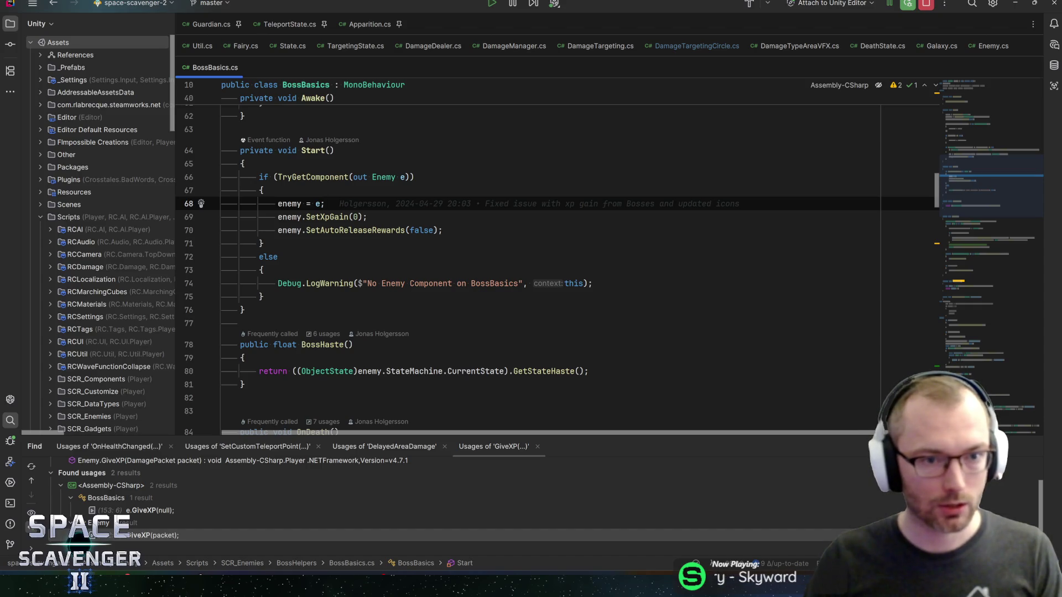
left_click(263, 244)
key("shift+Up")
key("shift+Up")
key("shift+Up")
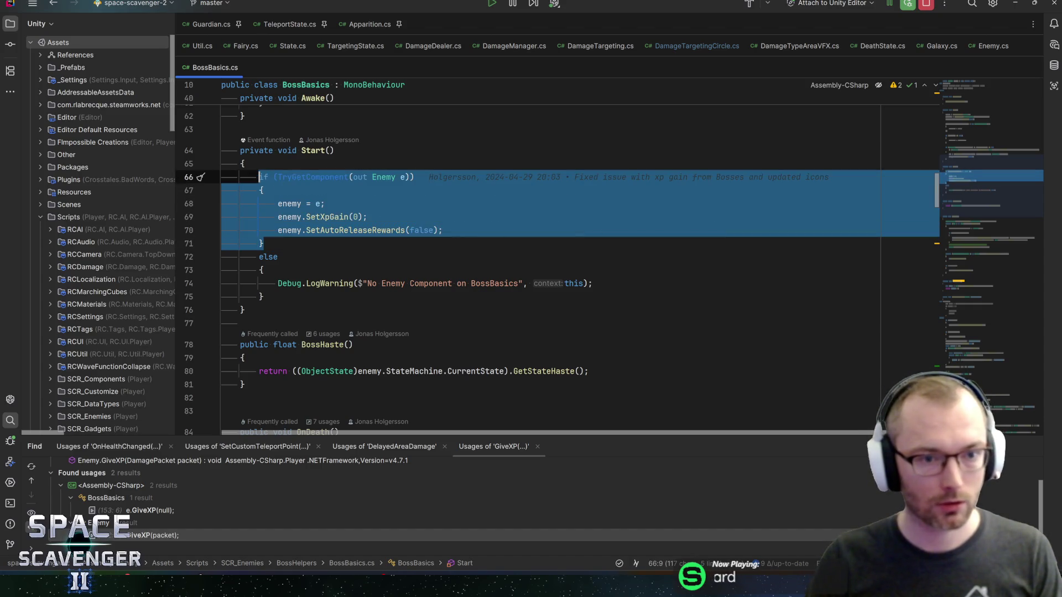
left_click(373, 204)
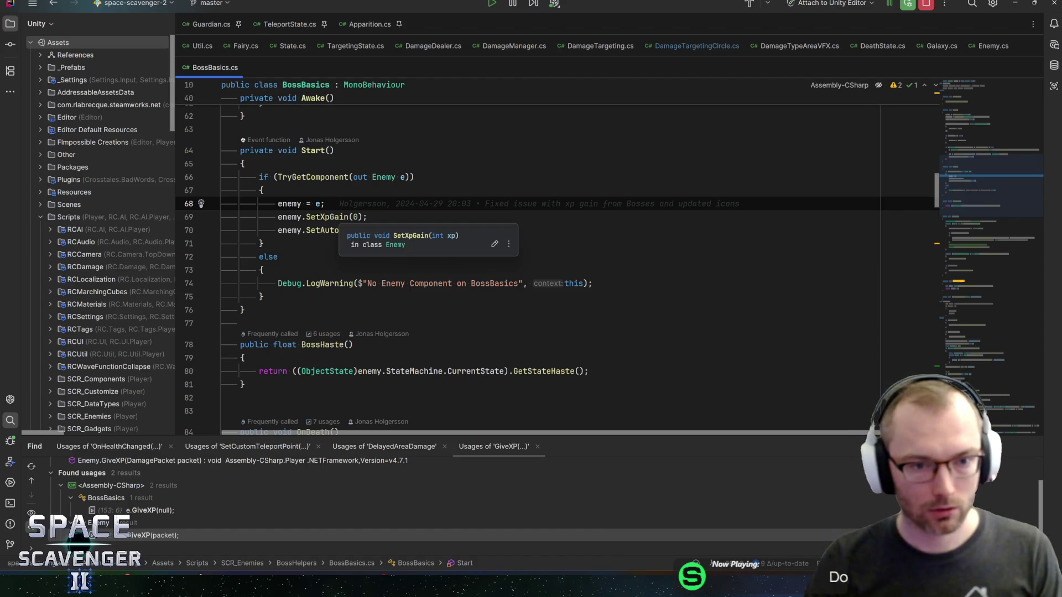
left_click(354, 230, "ctrl")
key("F3")
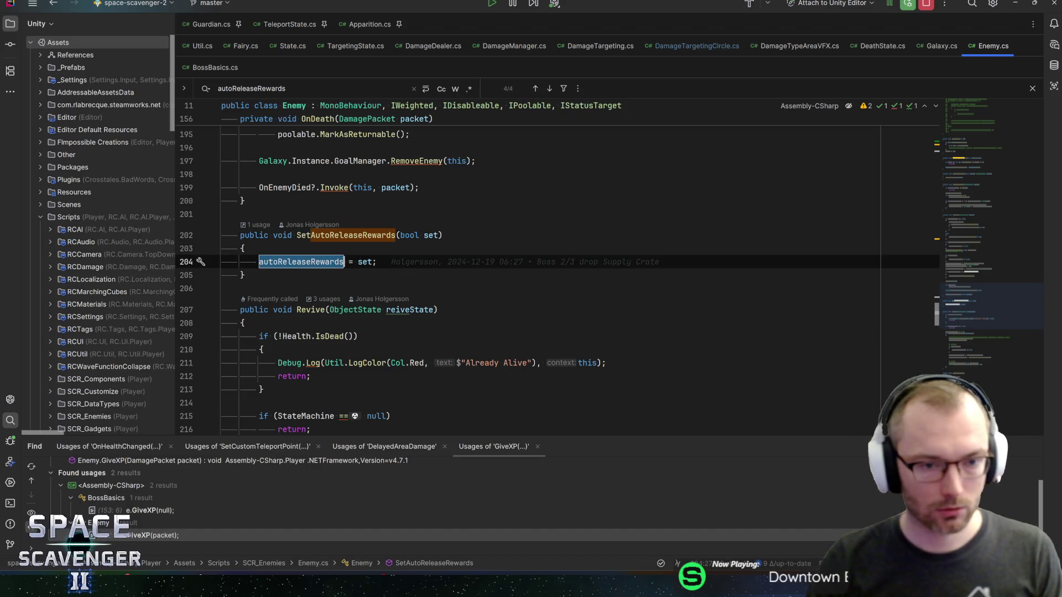
key("ctrl+alt+Left")
key("ctrl+alt+Left")
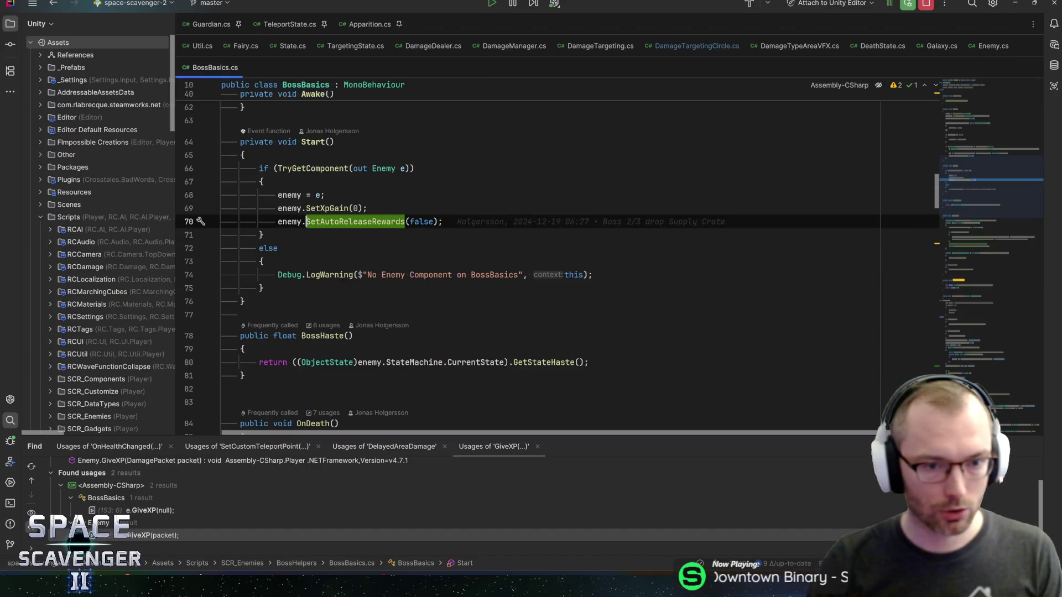
key("ctrl+w")
key("ctrl+w")
key("ctrl+w")
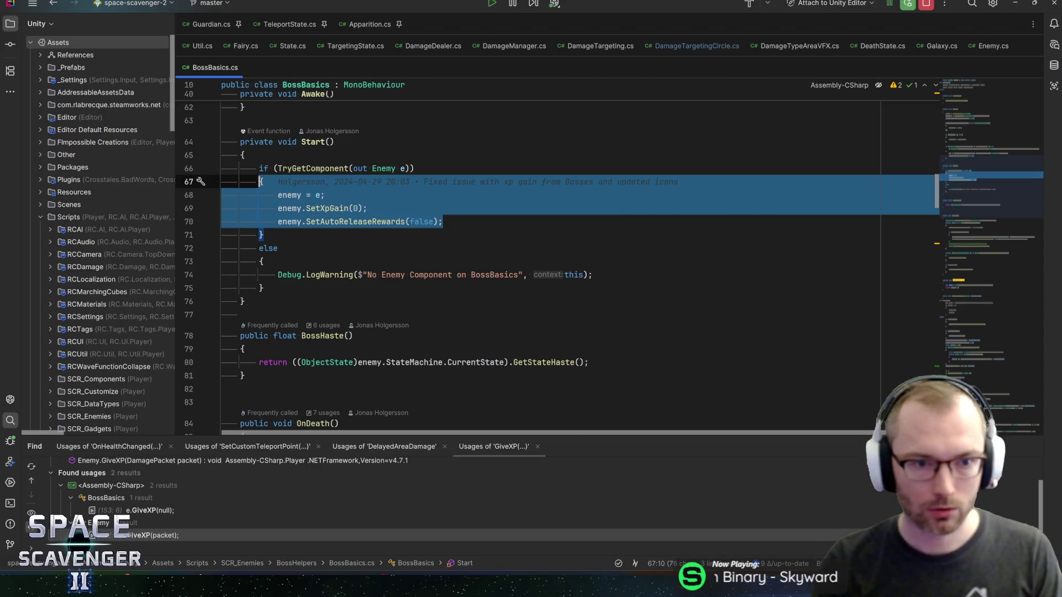
key("ctrl+shift+w")
left_click(262, 235)
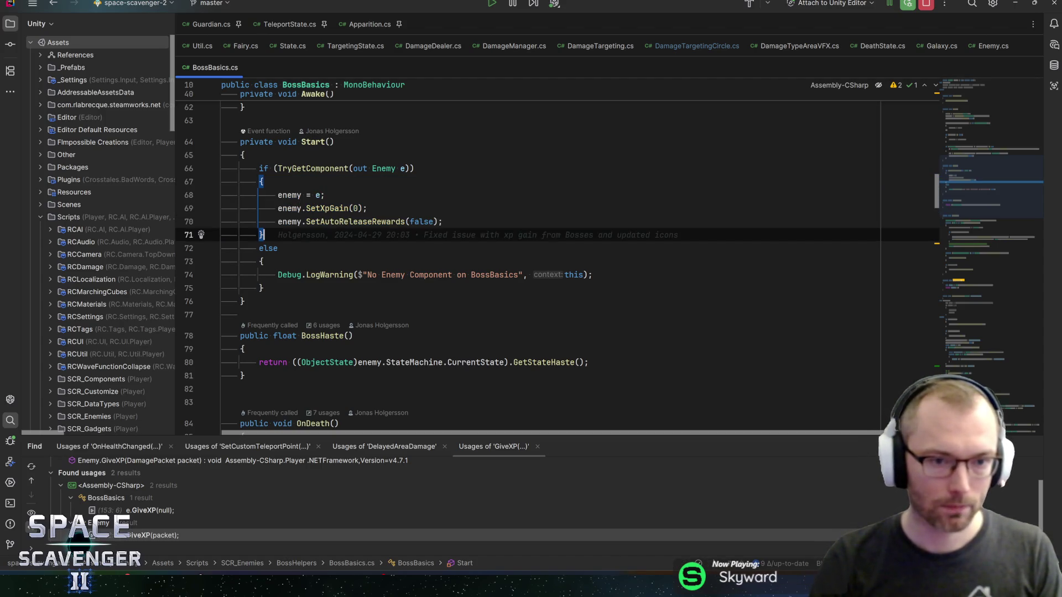
key("shift+Up")
key("shift+Up")
key("shift+Up")
left_click(617, 206)
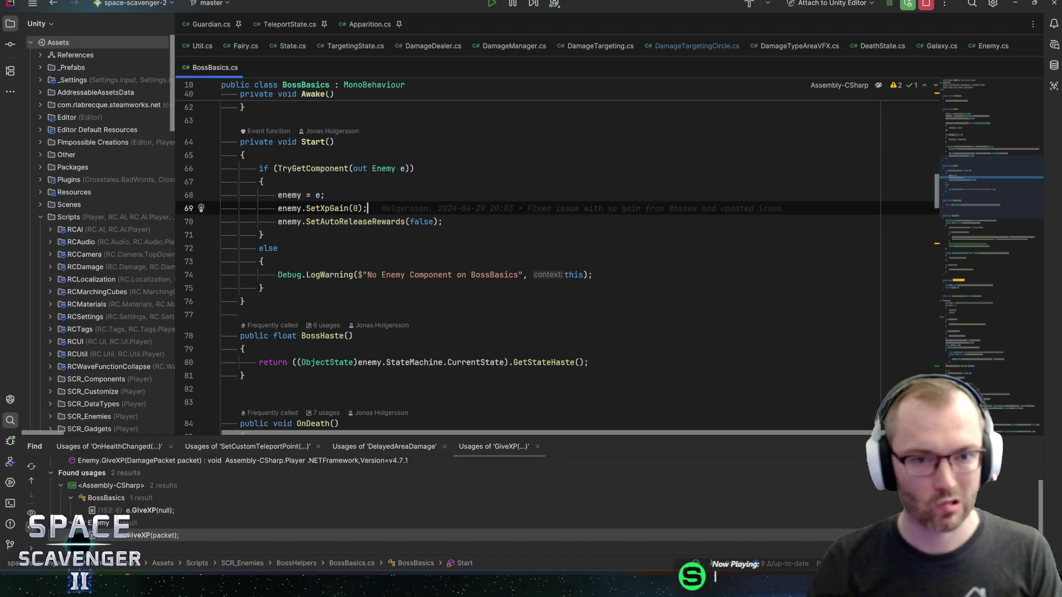
key("Down")
key("shift+Up")
key("shift+Up")
key("shift+Up")
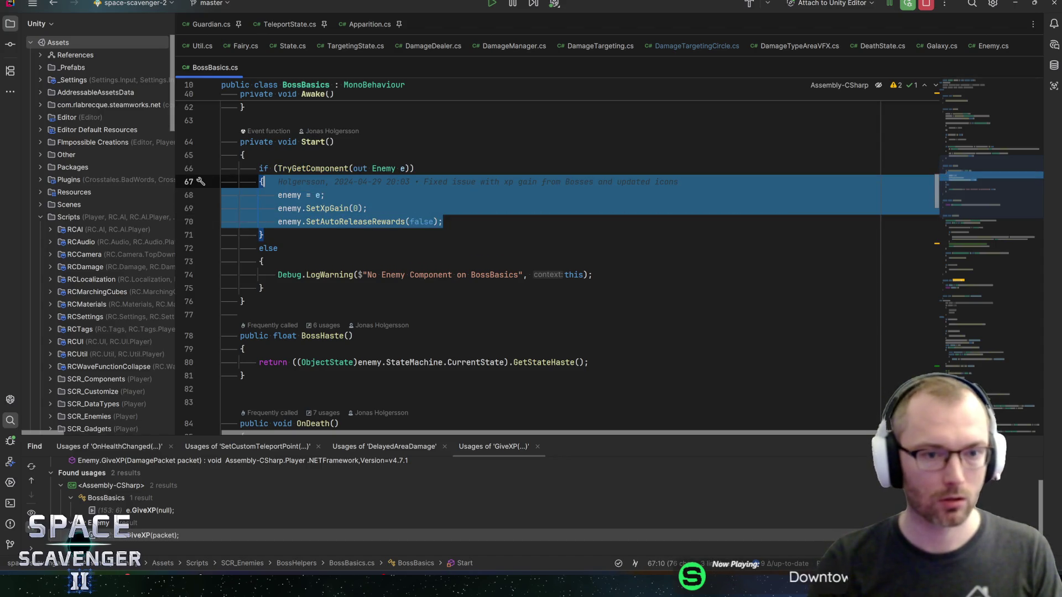
key("shift+Down")
key("shift+Down")
key("shift+Down")
key("shift+Home")
key("End")
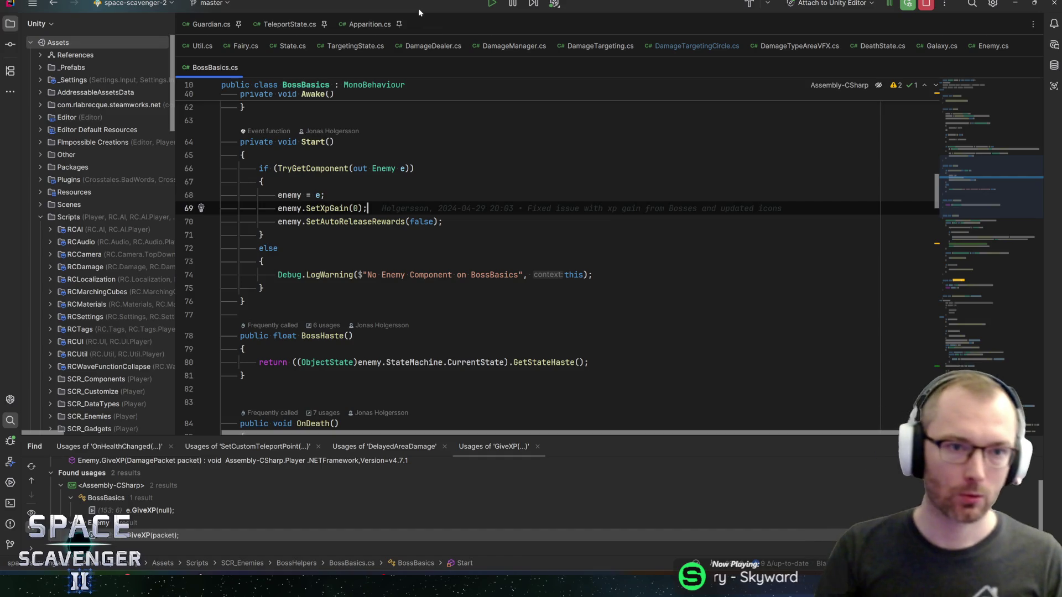
left_click(991, 46)
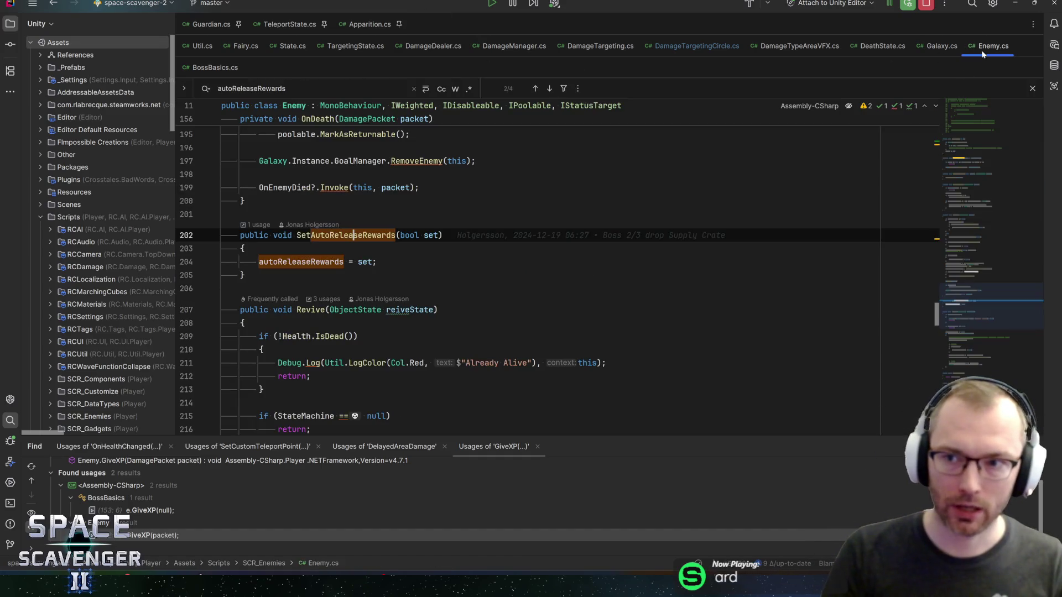
Search for 'deathstate' and open the DeathState class definition in DeathState.cs.
type("deathstate")
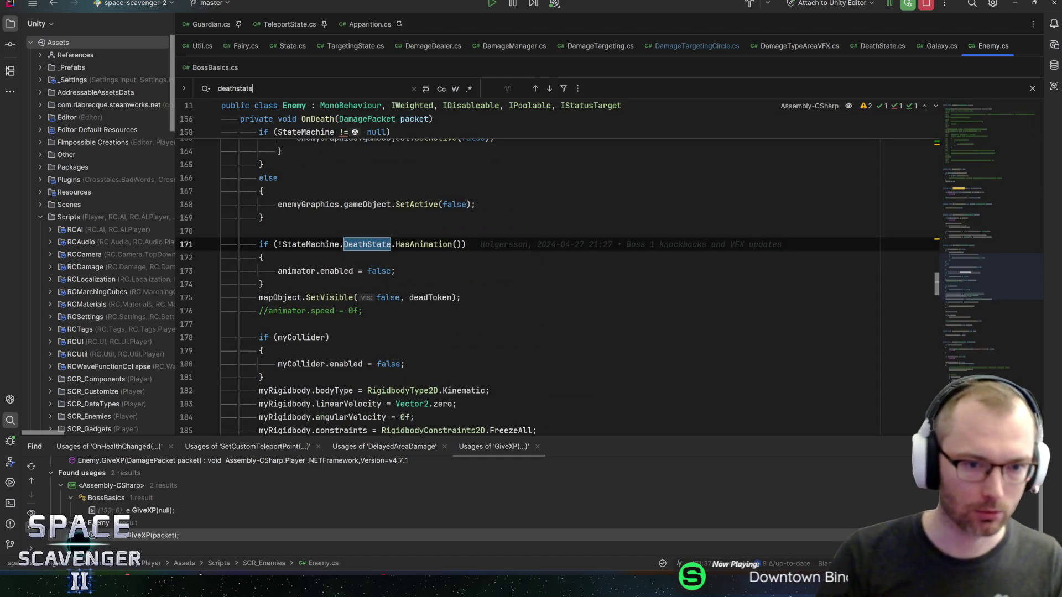
key("Escape")
key("ctrl+b")
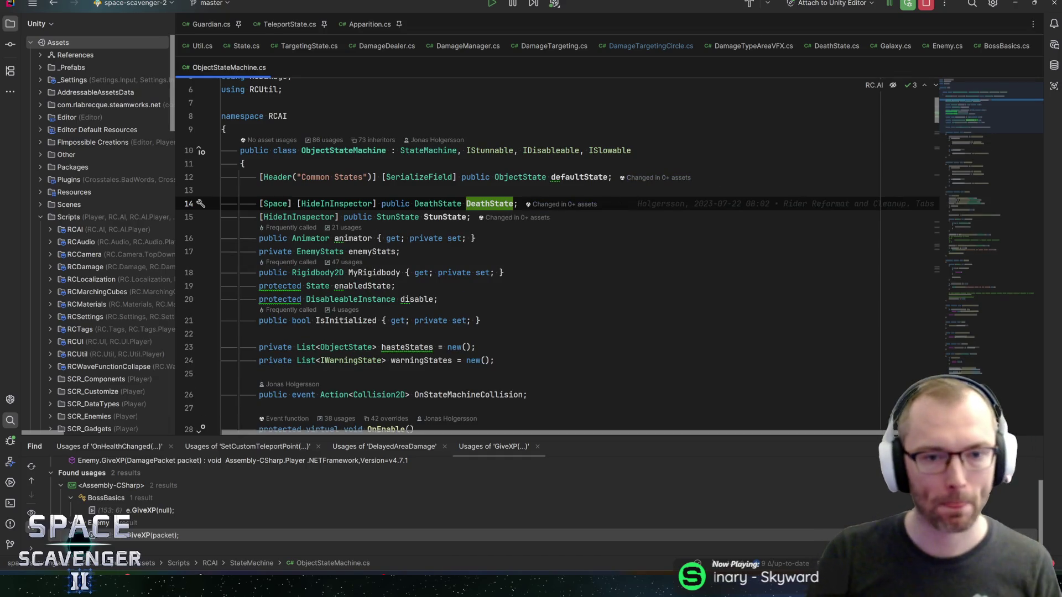
key("ctrl+Left")
key("ctrl+b")
Break [SerializeField, ShowIf("setAnimation")] on line 19 onto a new line below AnimationTimer's Title.
scroll(557, 269, "down", 2)
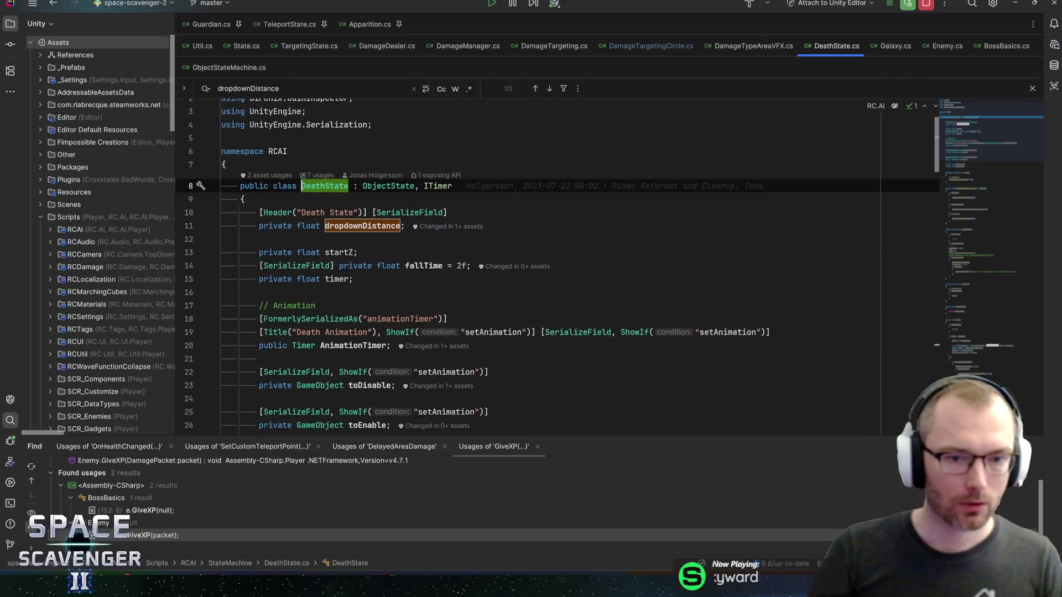
left_click(363, 282)
scroll(608, 266, "down", 4)
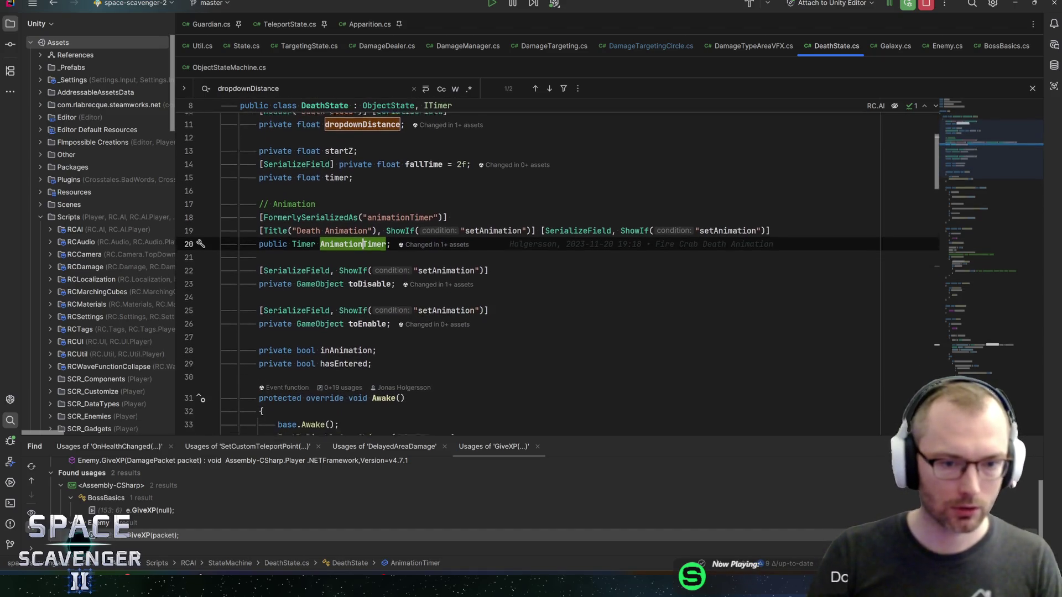
scroll(609, 265, "up", 2)
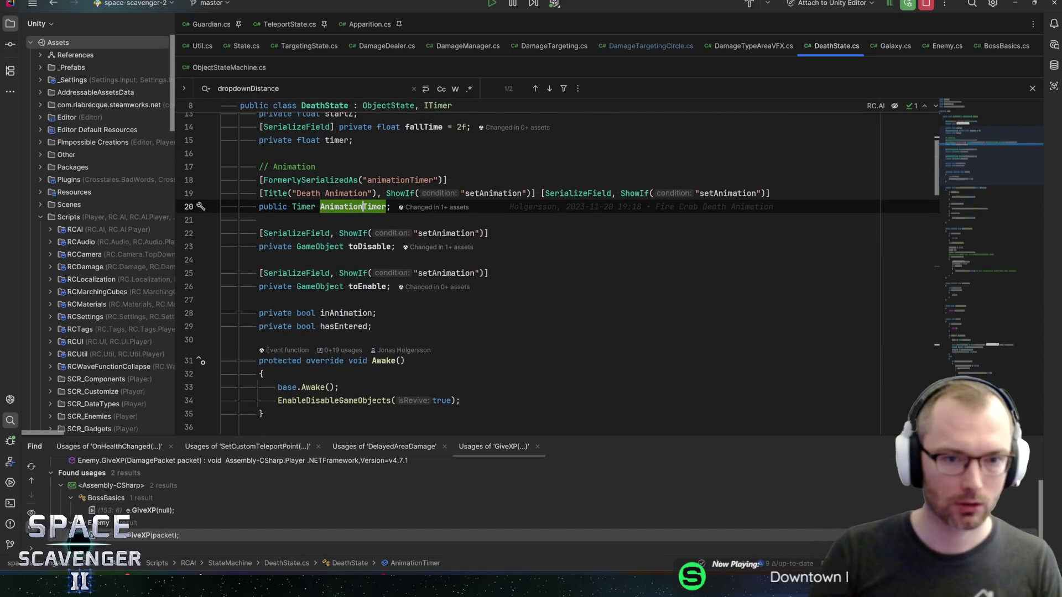
double_click(727, 193)
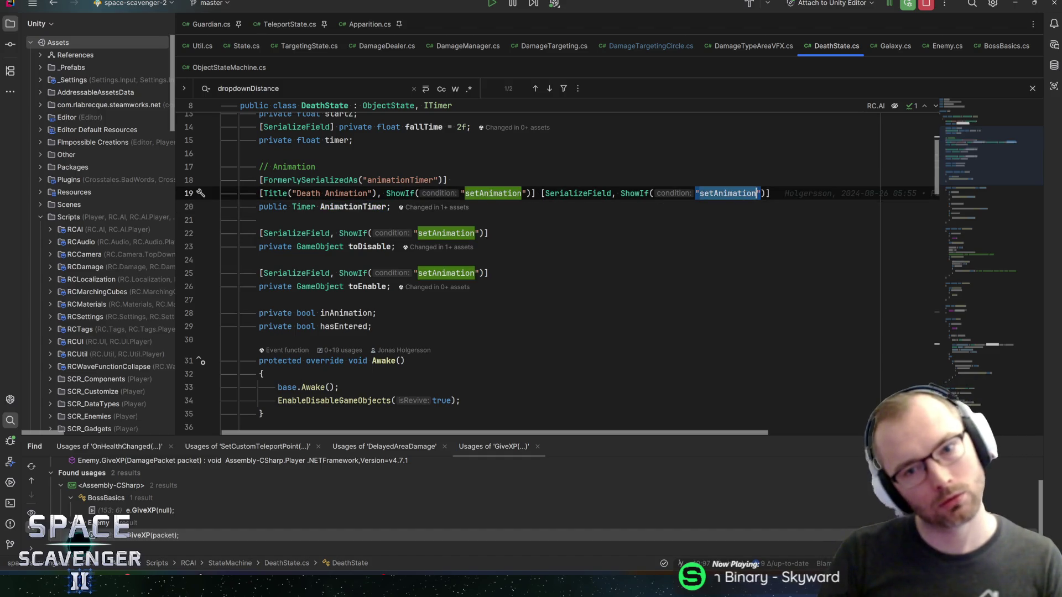
left_click(546, 193)
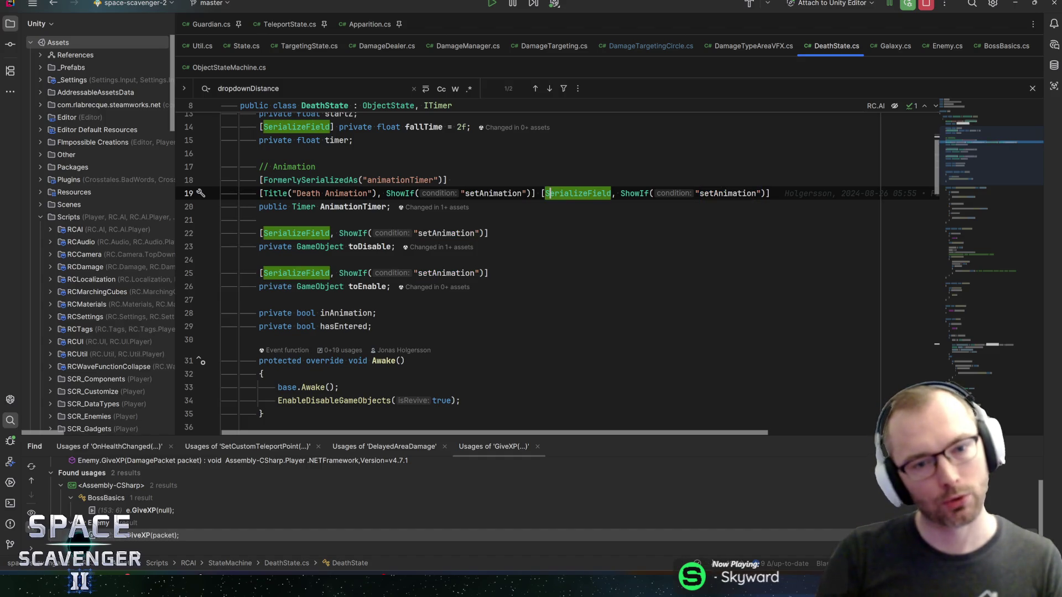
left_click(541, 193)
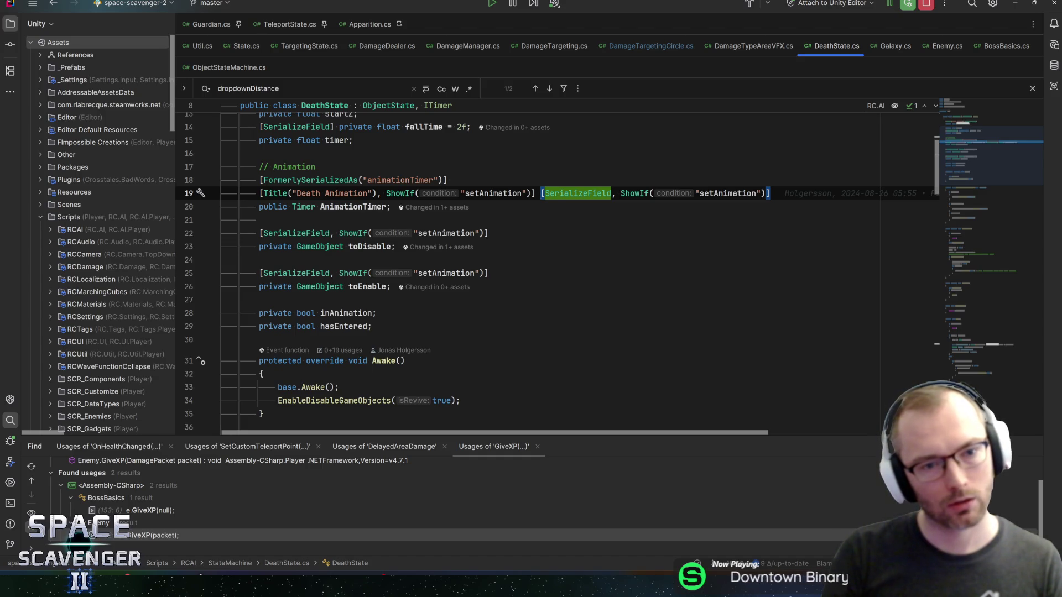
key("Return")
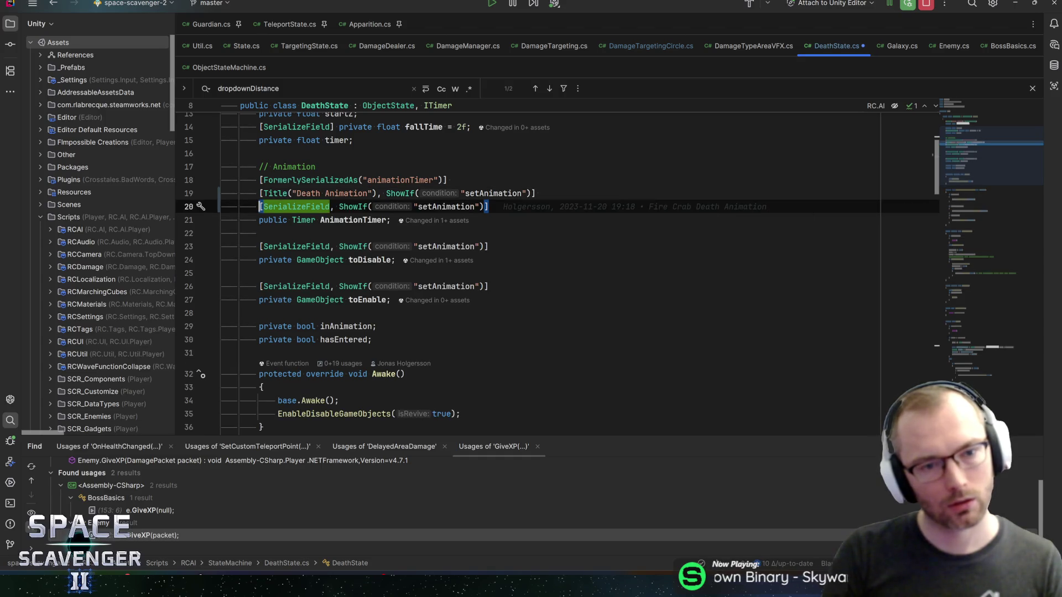